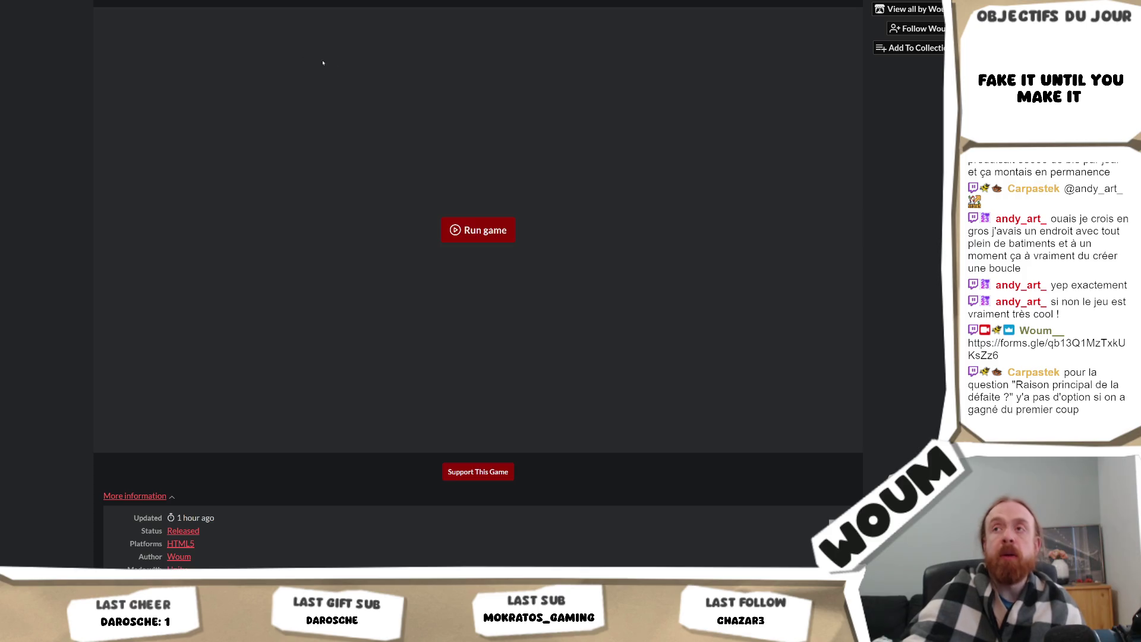
- Switch from the DreadHaven itch.io page to the 'Retour DreadHaven' Google Form window
key("alt+Tab")
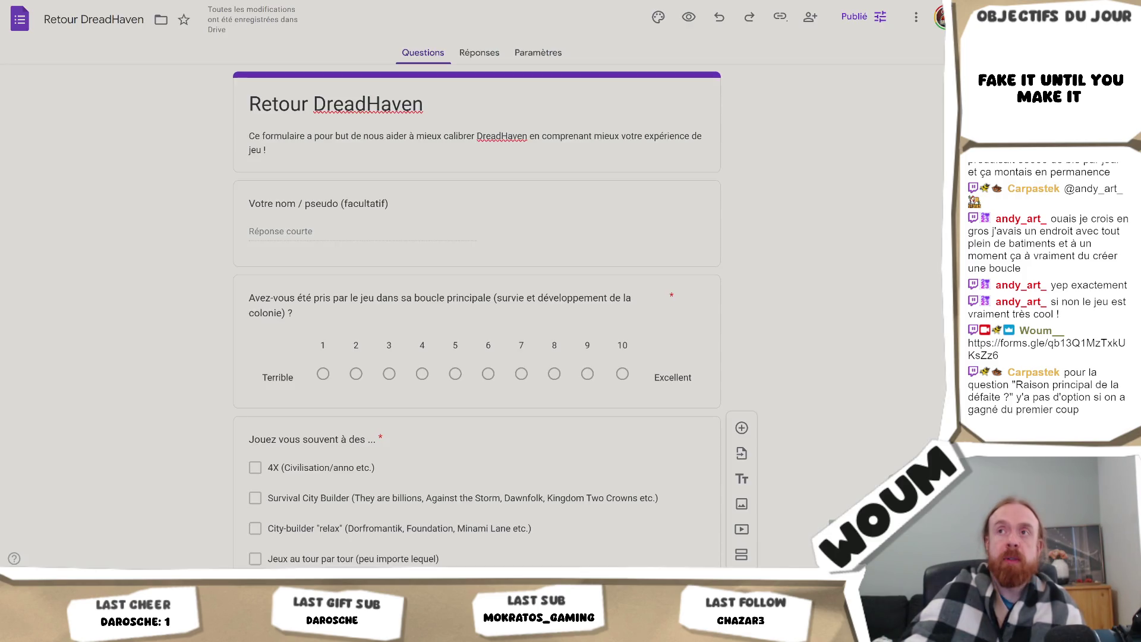
- Scroll past the earlier survey questions and select the 'Raison principal de la défaite ?' question
scroll(475, 315, "down", 10)
scroll(396, 379, "down", 1)
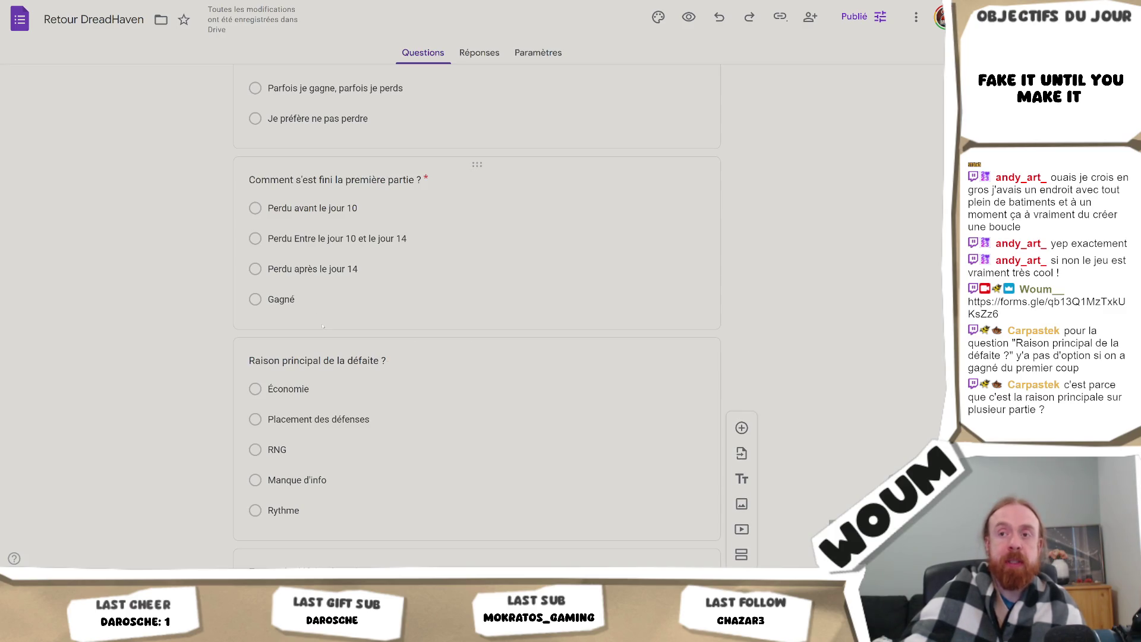
scroll(368, 260, "down", 1)
scroll(368, 259, "down", 1)
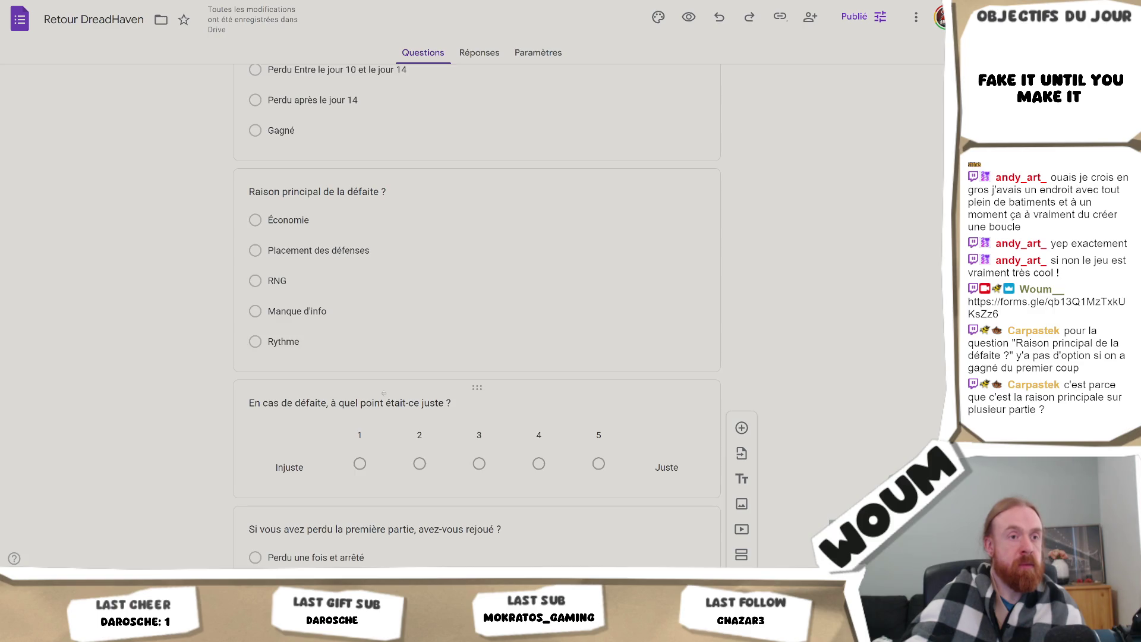
scroll(411, 282, "up", 1)
scroll(401, 264, "down", 1)
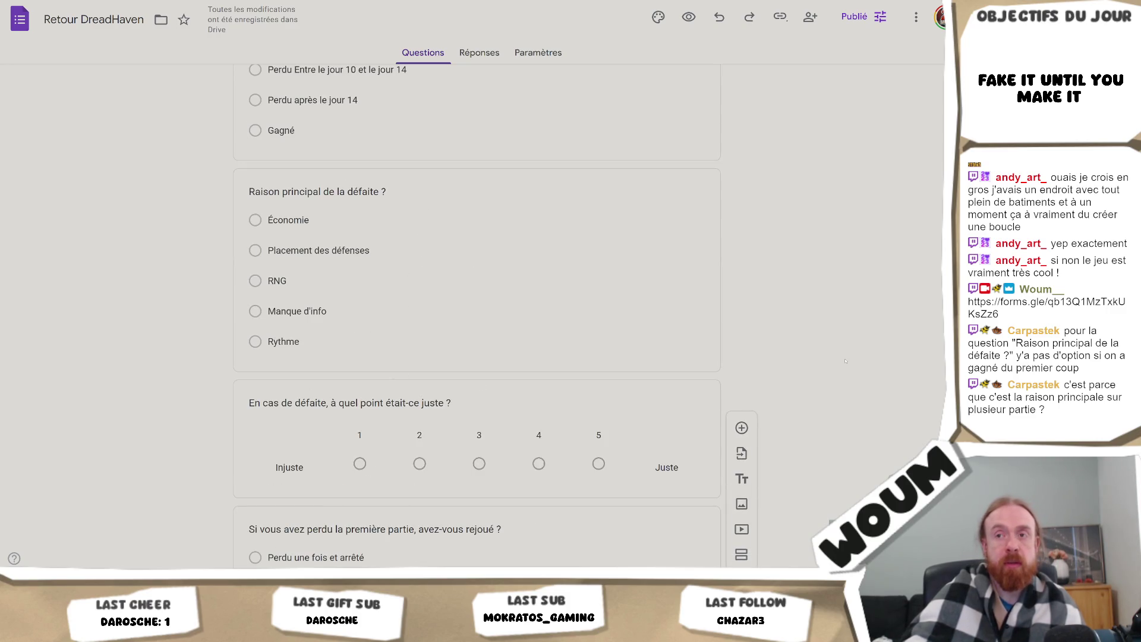
left_click(284, 341)
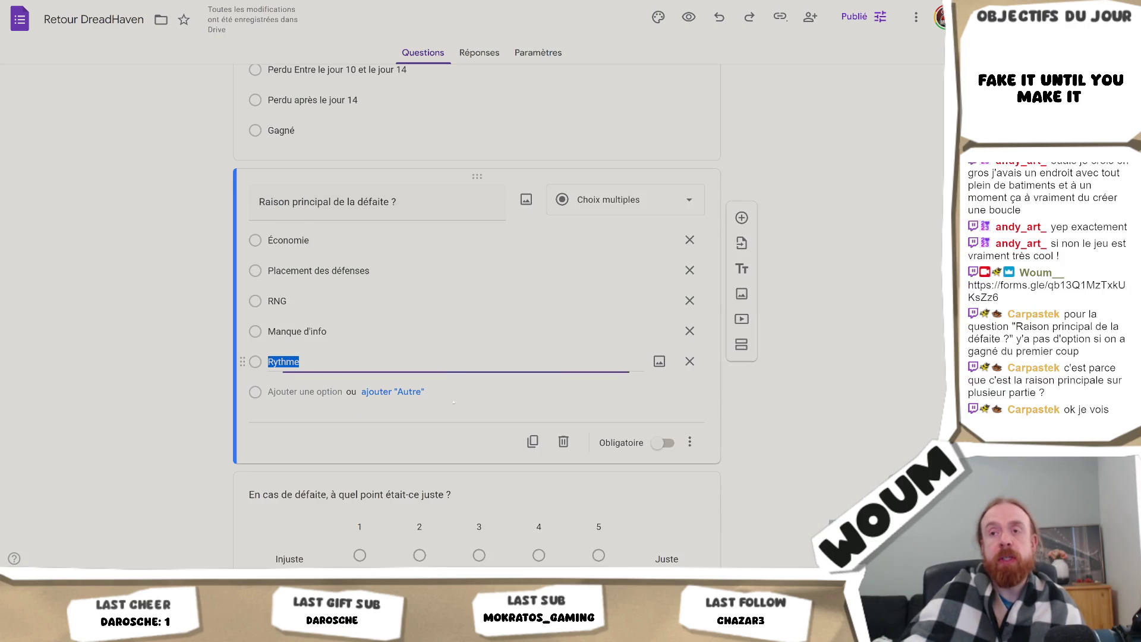
- Add 'Je n'ai jamais perdu' as a sixth choice to the defeat-reason question
left_click(319, 391)
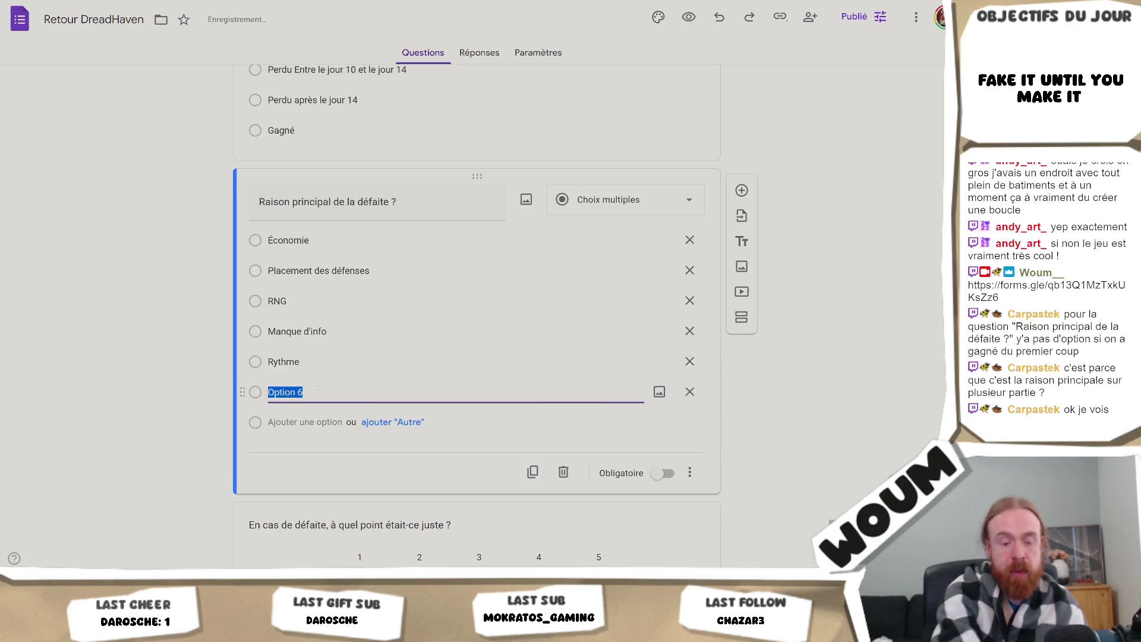
type("Je  n'ai jamais ")
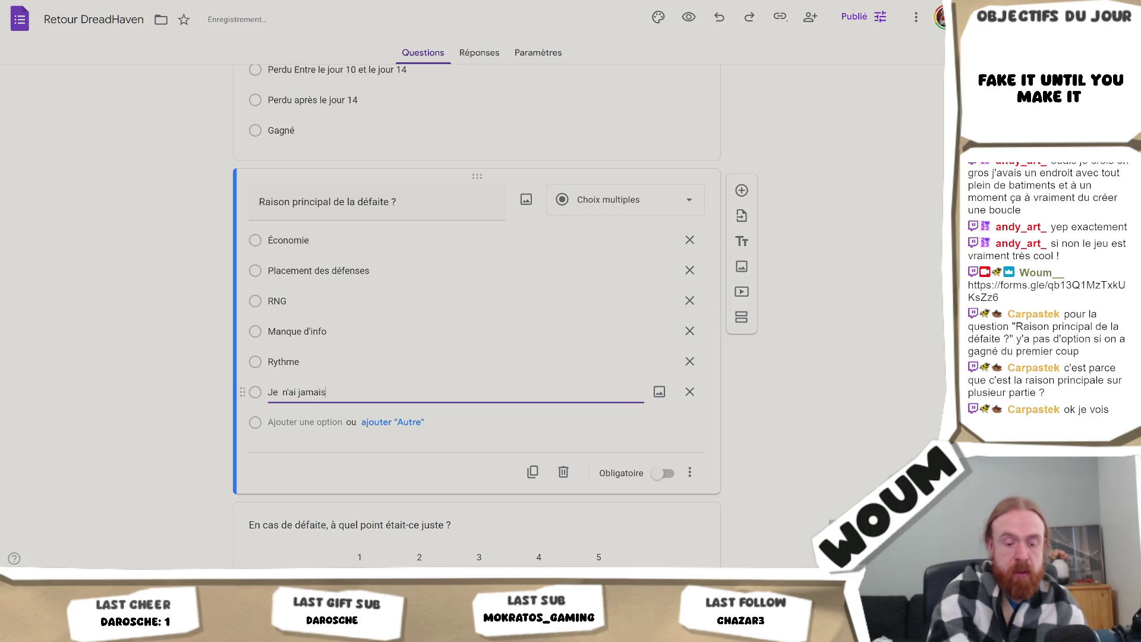
type("perdu")
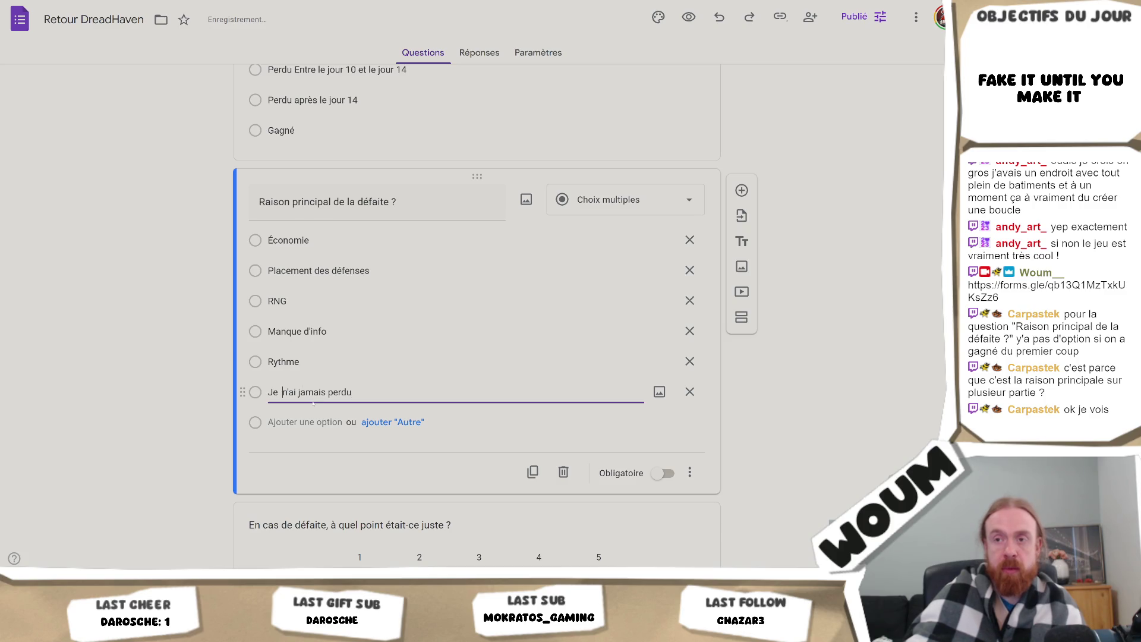
key("BackSpace")
left_click(790, 436)
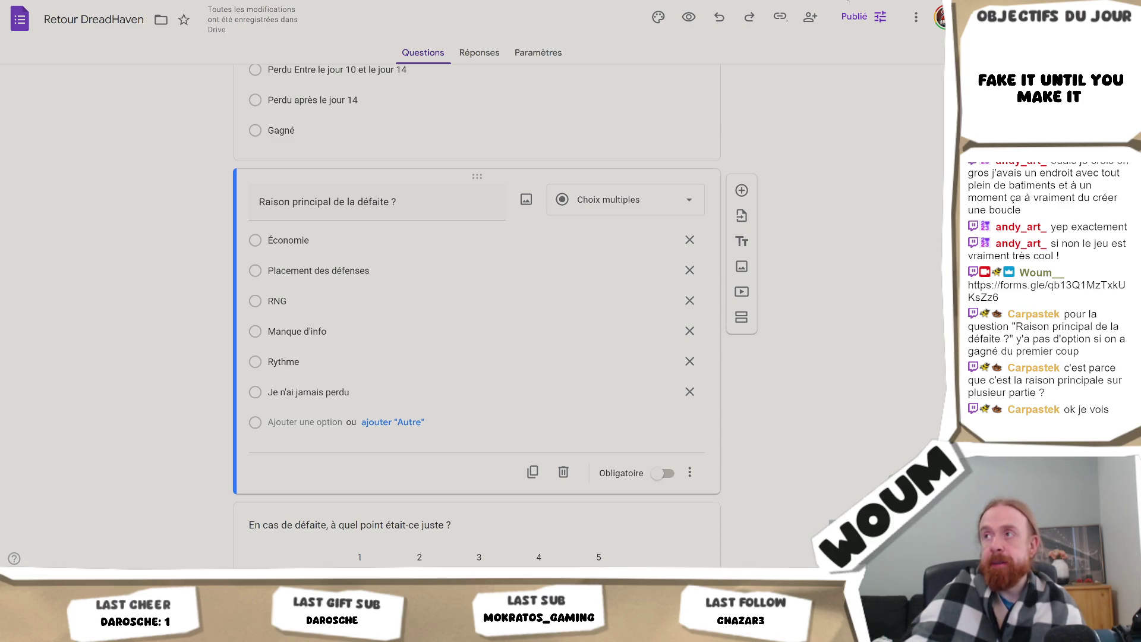
- Re-save the form's publishing options, then scroll further down the form
left_click(855, 17)
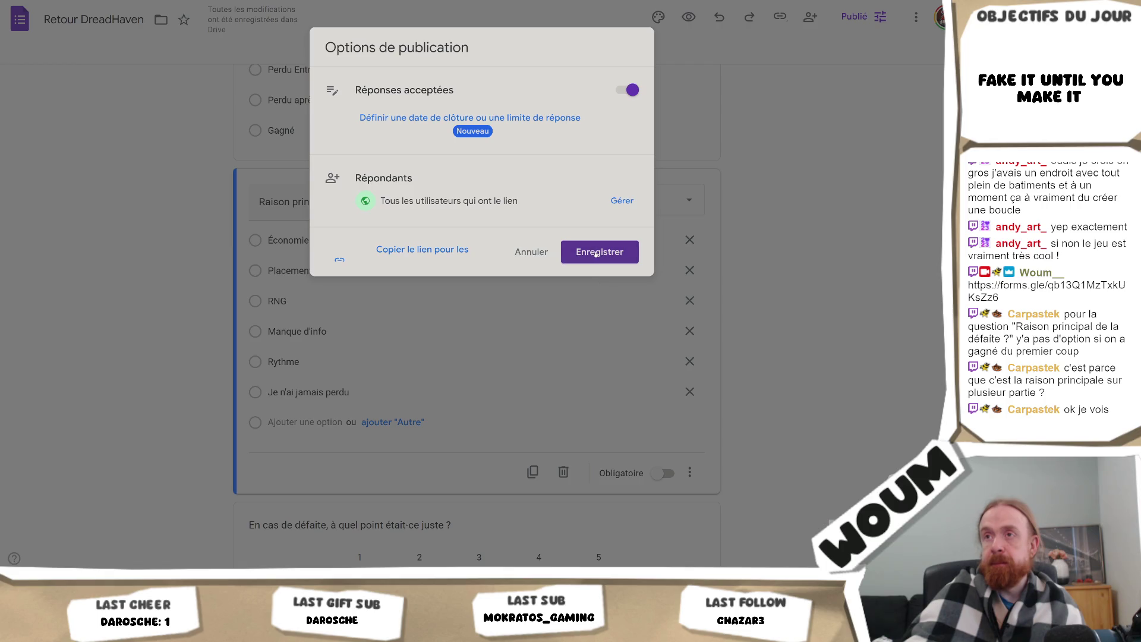
left_click(597, 254)
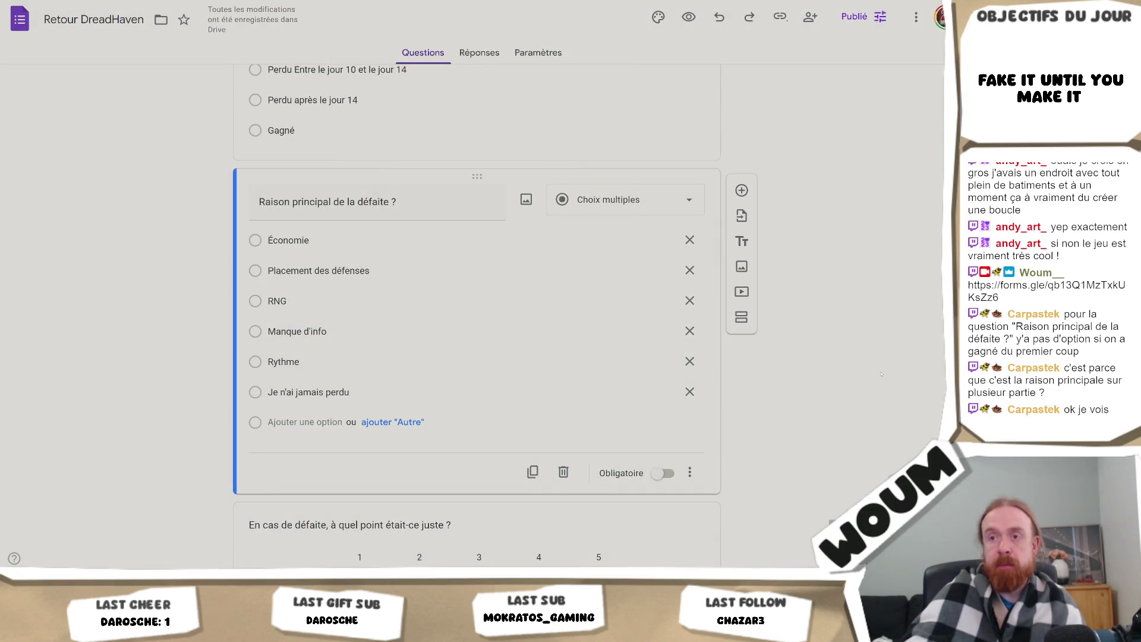
scroll(882, 374, "down", 2)
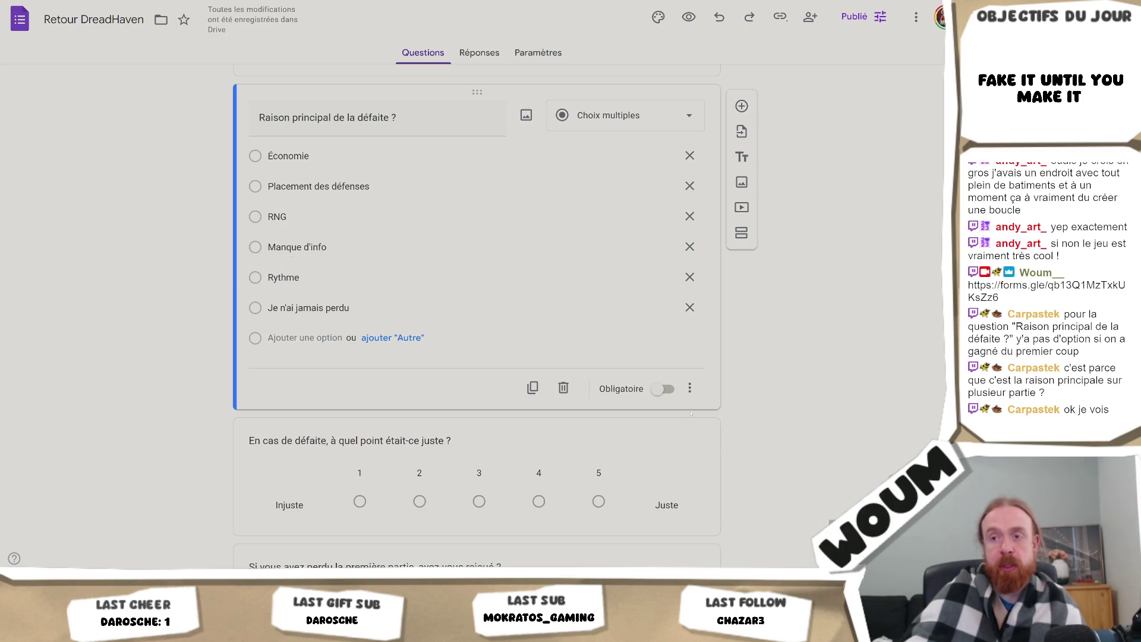
scroll(691, 422, "down", 4)
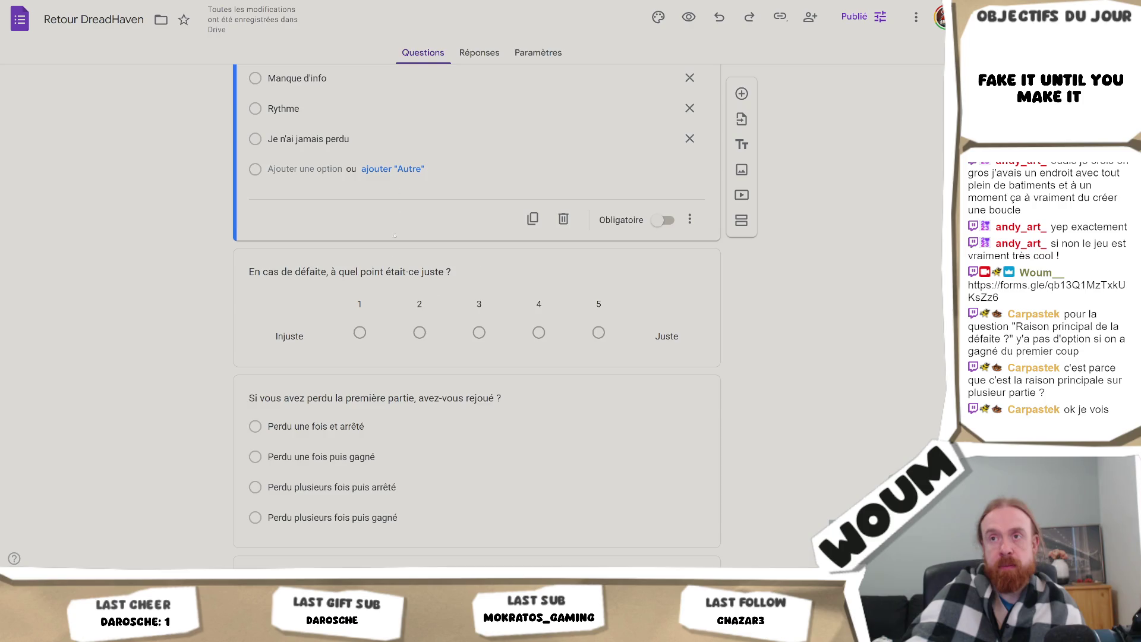
- Copy 'Je n'ai jamais perdu' and paste it as a new choice under 'Si vous avez perdu la première partie'
left_click(431, 522)
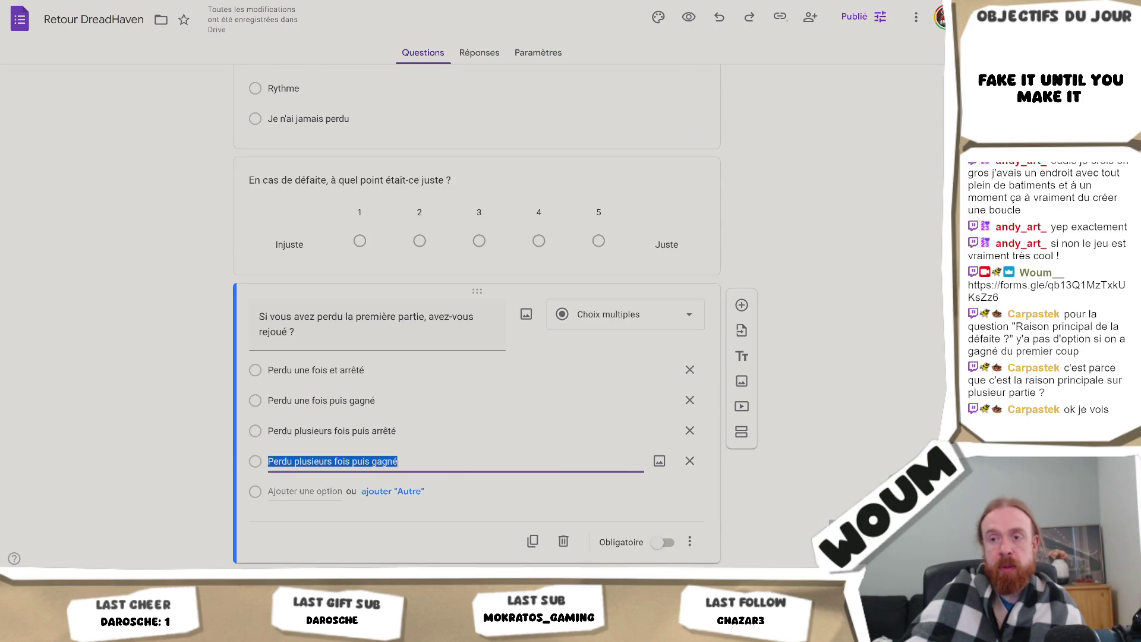
left_click(313, 119)
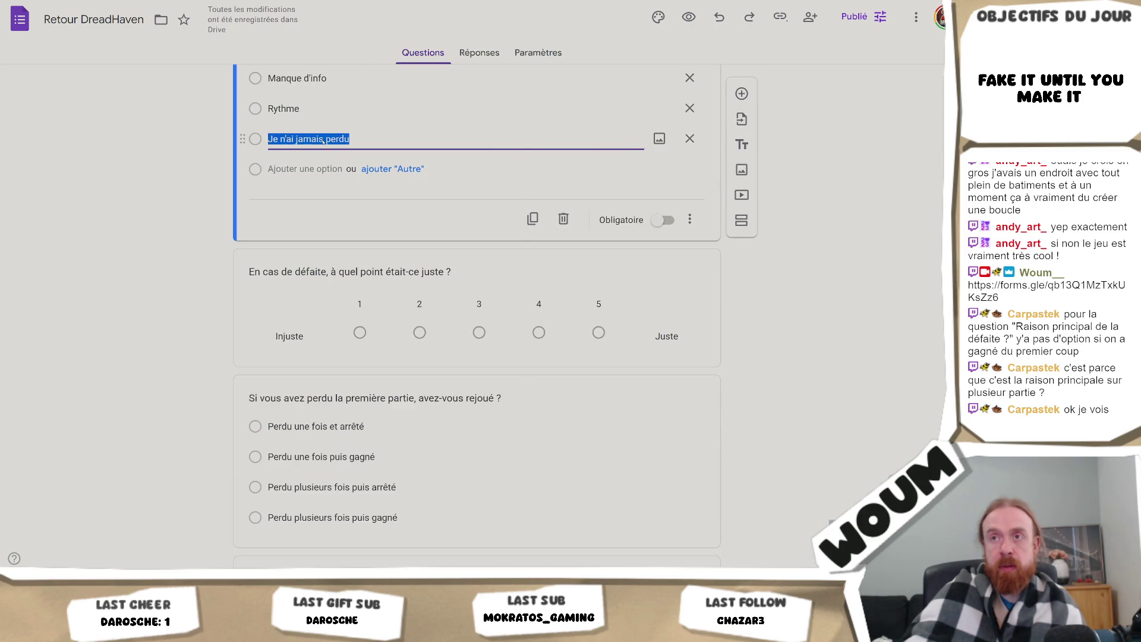
right_click(323, 141)
left_click(364, 213)
left_click(287, 516)
left_click(288, 490)
right_click(288, 492)
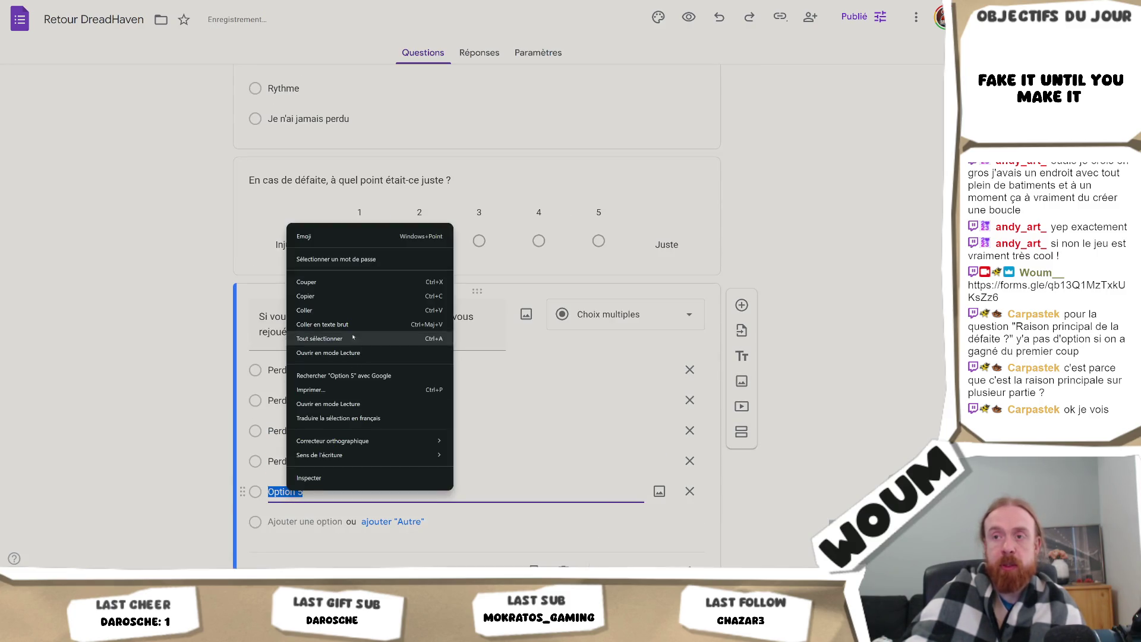
left_click(355, 310)
left_click(821, 478)
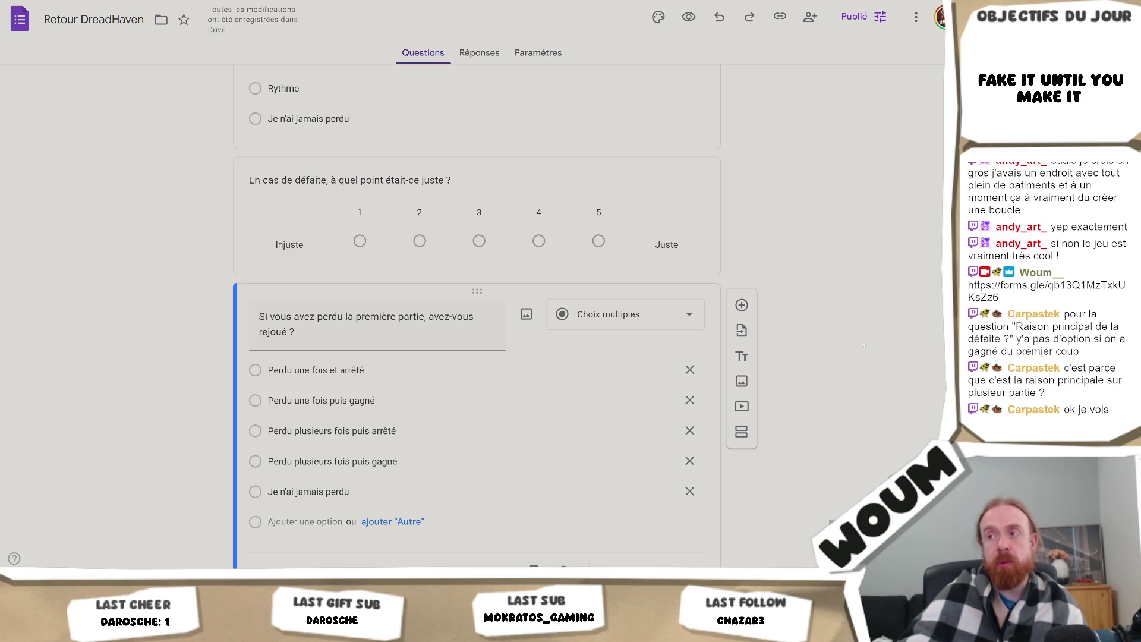
scroll(858, 345, "down", 2)
scroll(858, 345, "down", 2)
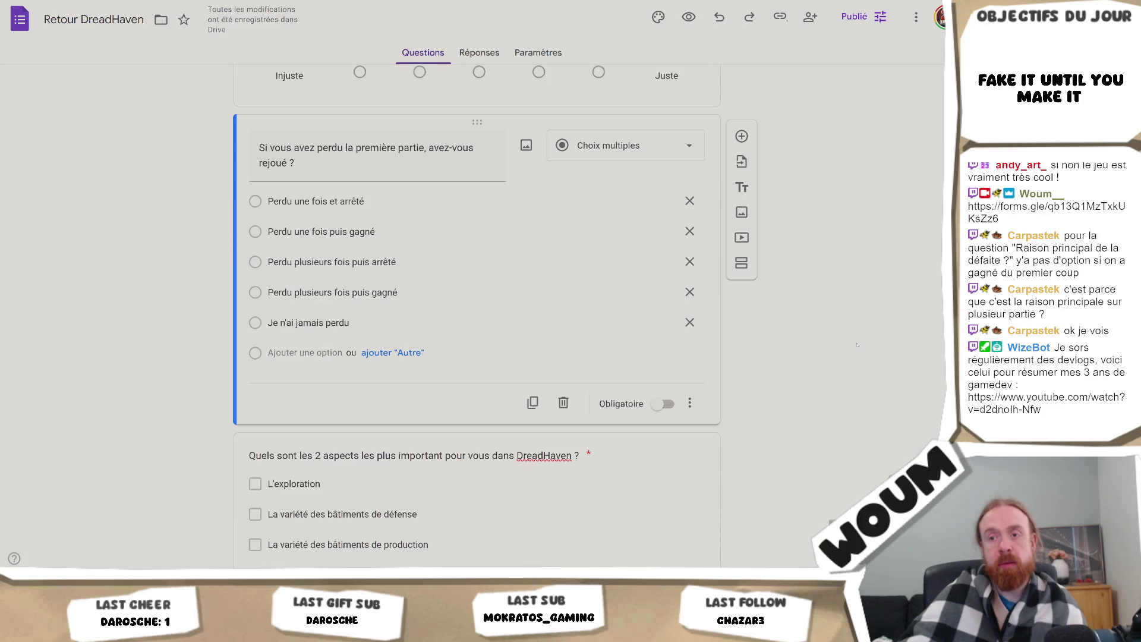
scroll(858, 344, "down", 2)
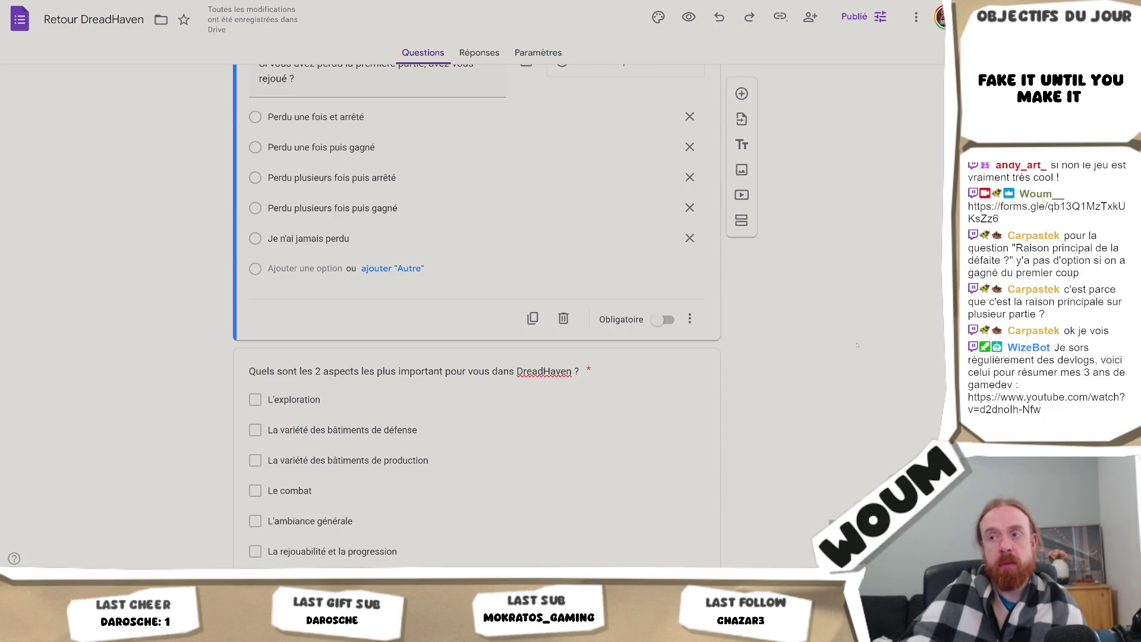
scroll(857, 344, "down", 6)
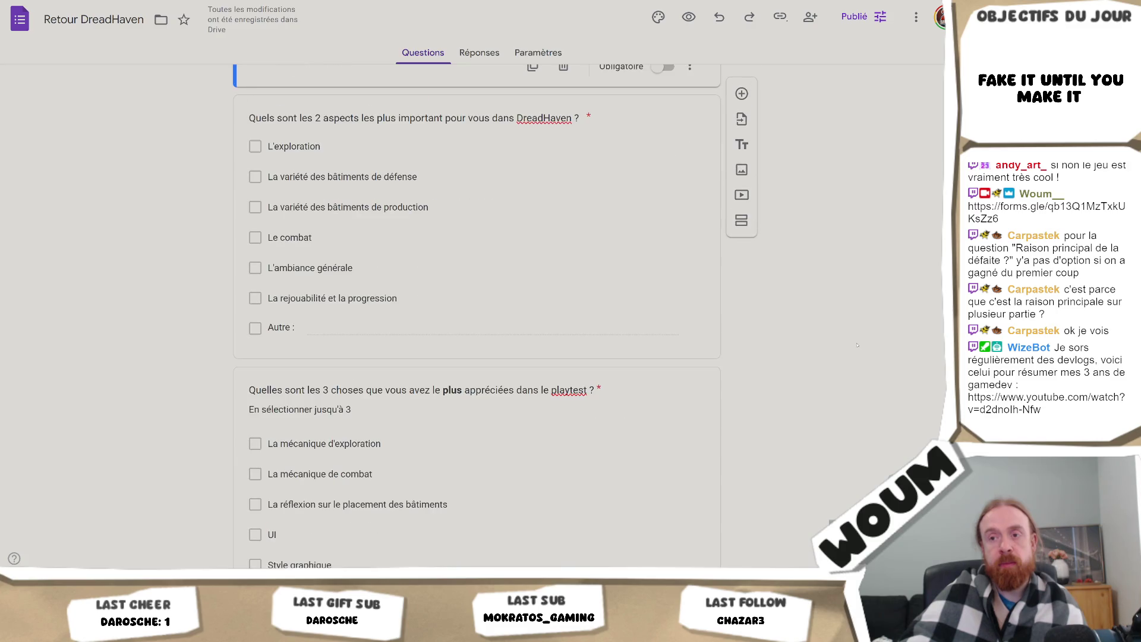
scroll(858, 345, "up", 14)
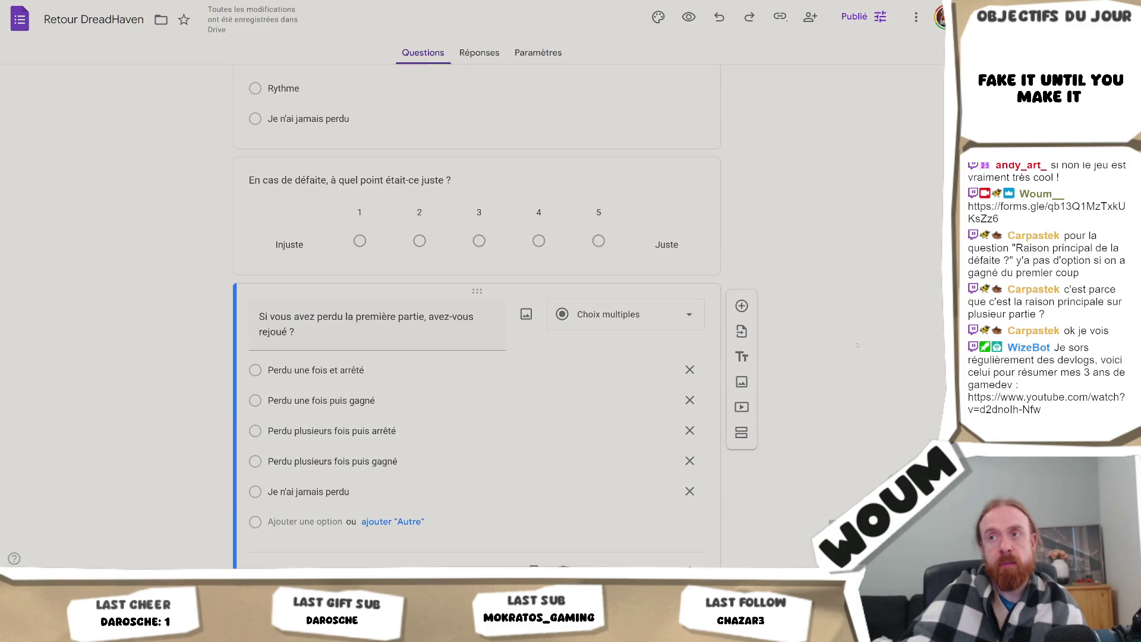
scroll(858, 345, "up", 4)
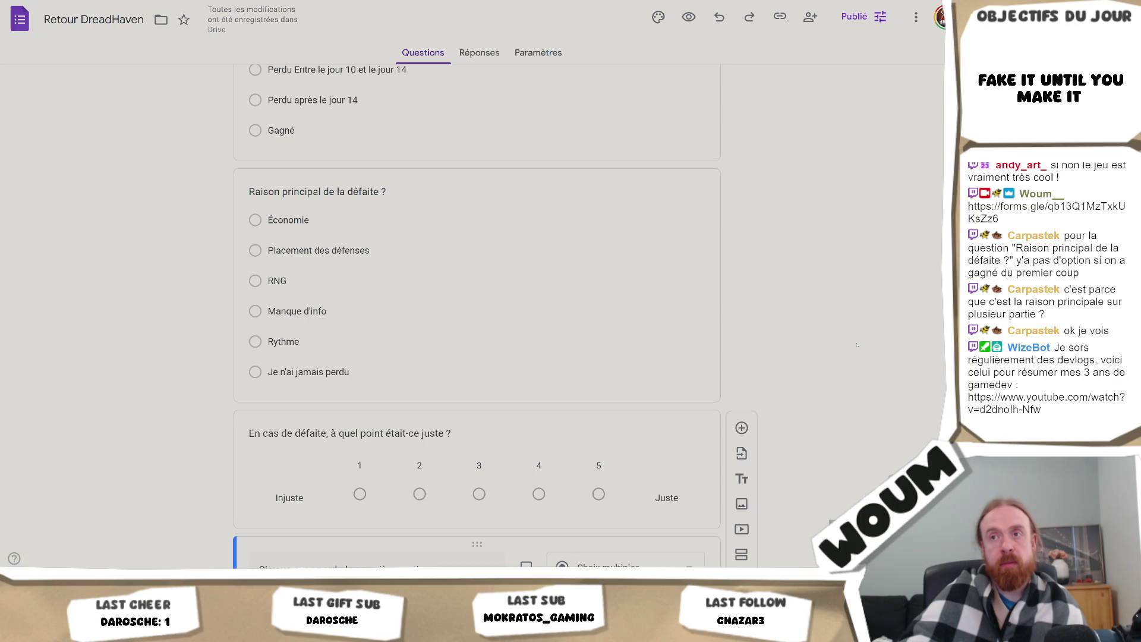
scroll(858, 345, "down", 20)
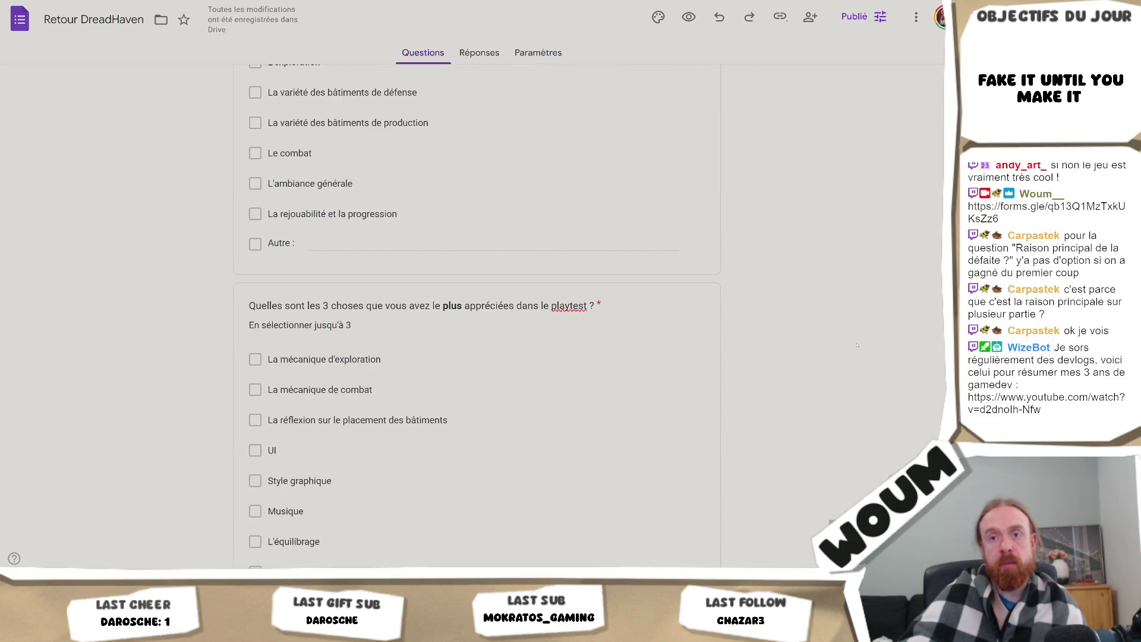
scroll(858, 345, "down", 20)
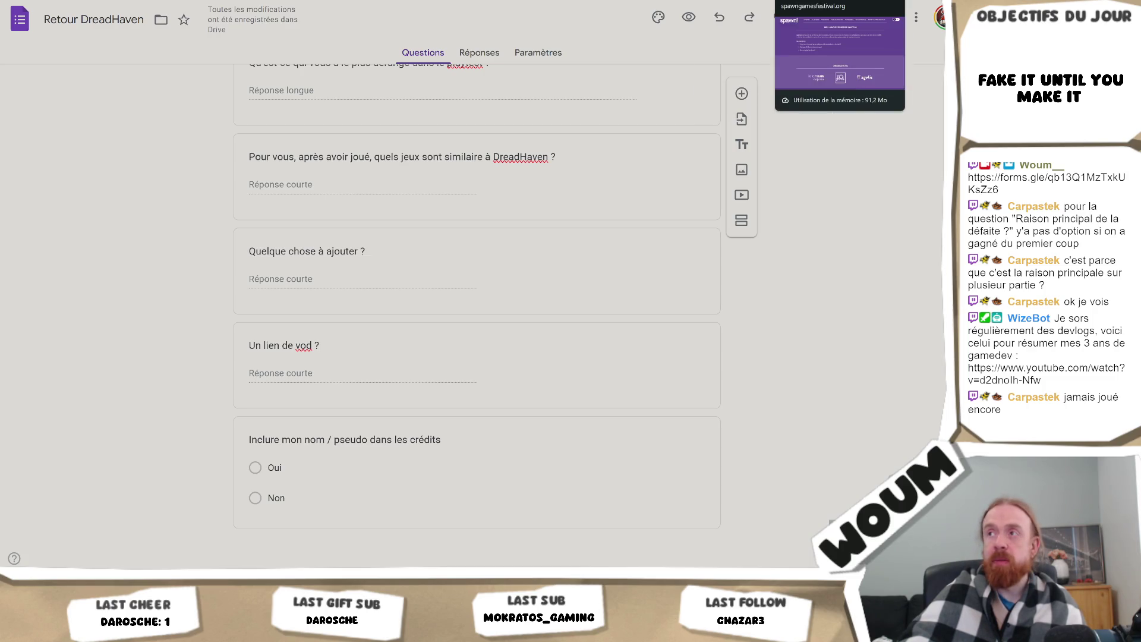
left_click(761, 2)
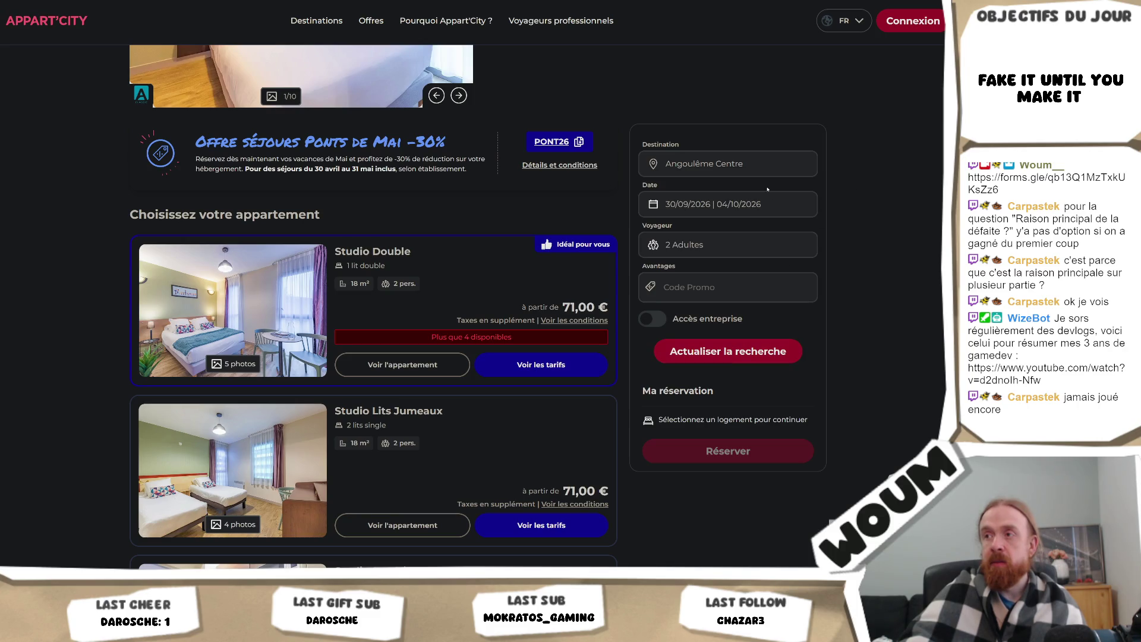
left_click(757, 343)
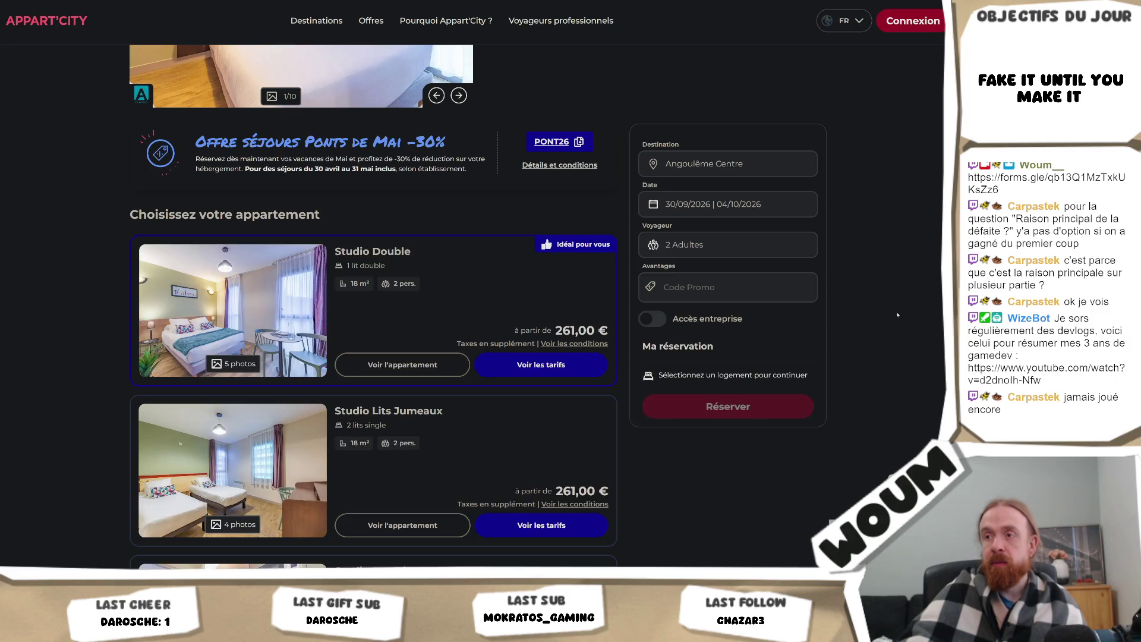
scroll(898, 316, "down", 1)
scroll(897, 316, "down", 1)
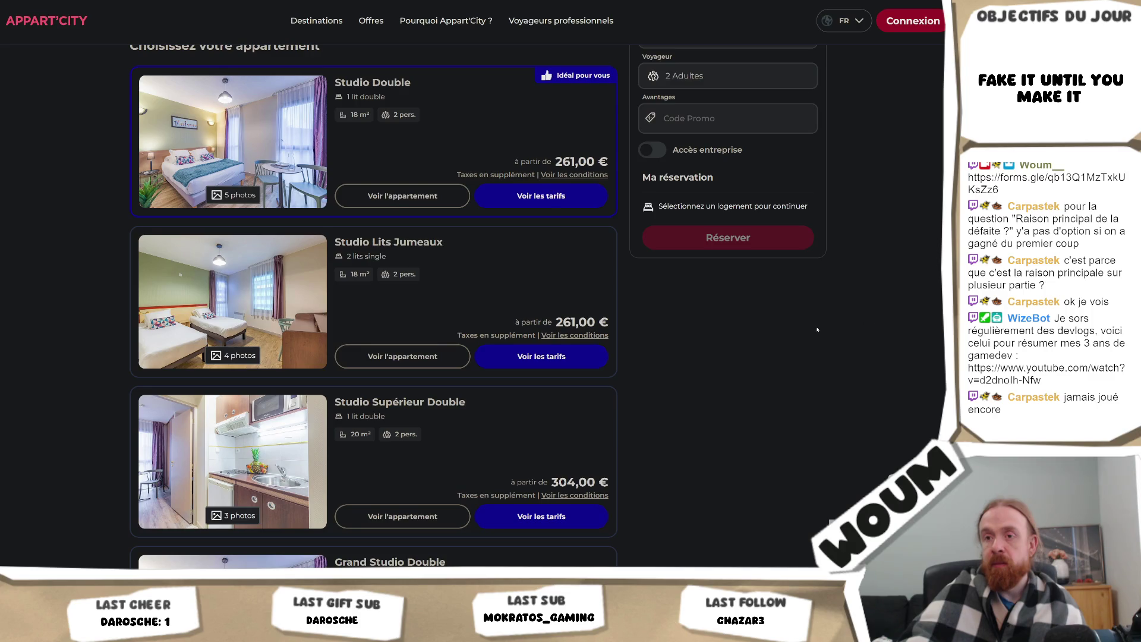
scroll(818, 330, "down", 2)
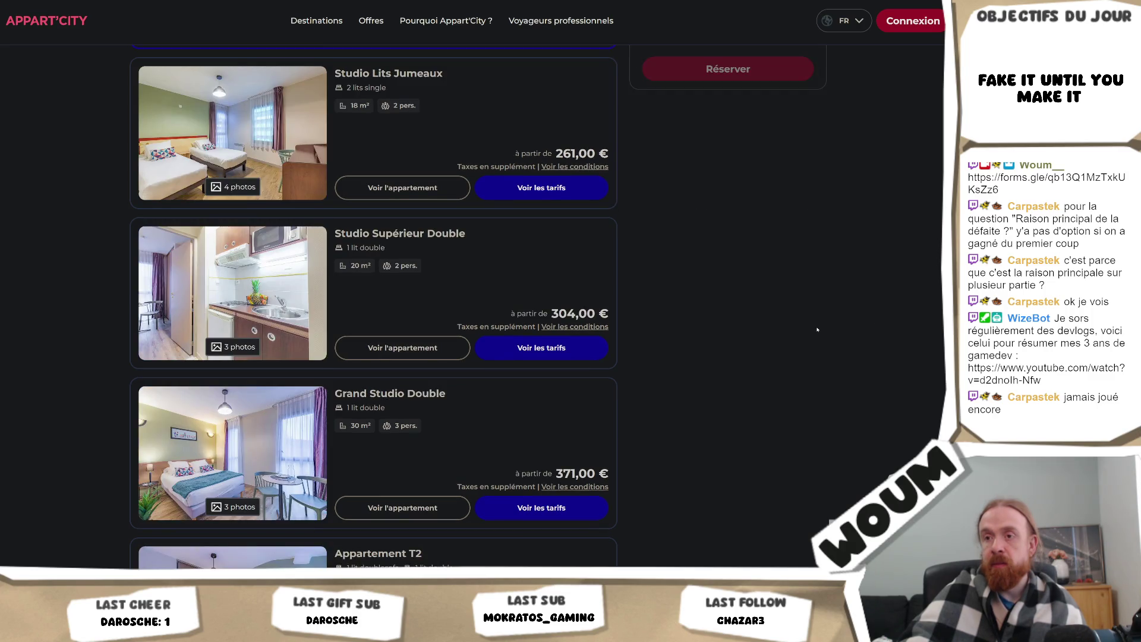
scroll(818, 330, "down", 5)
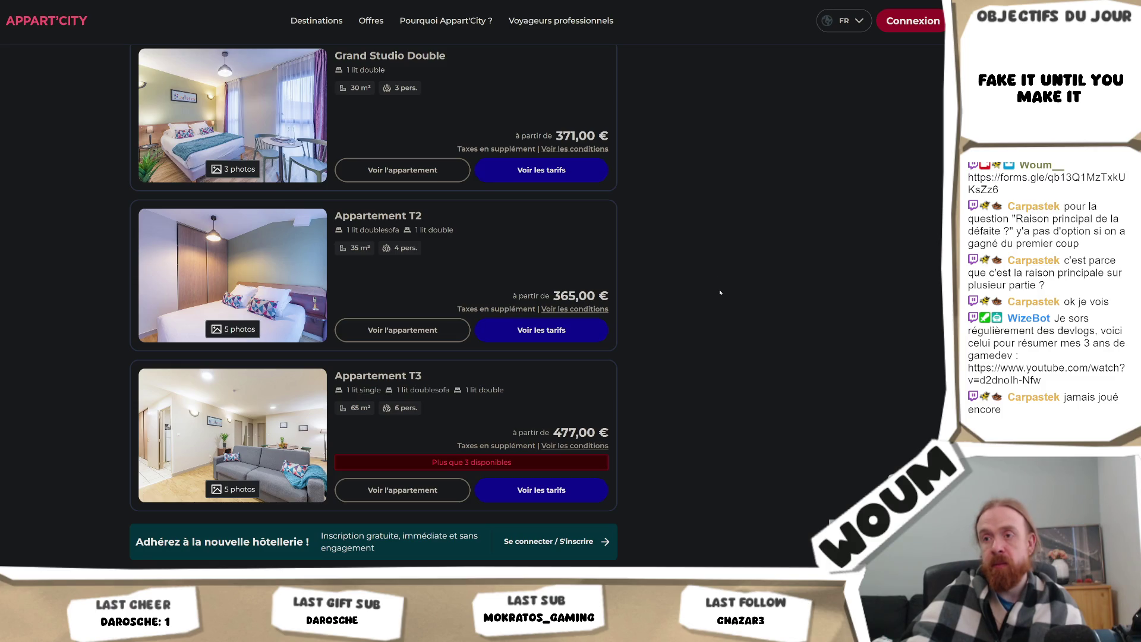
scroll(720, 292, "down", 1)
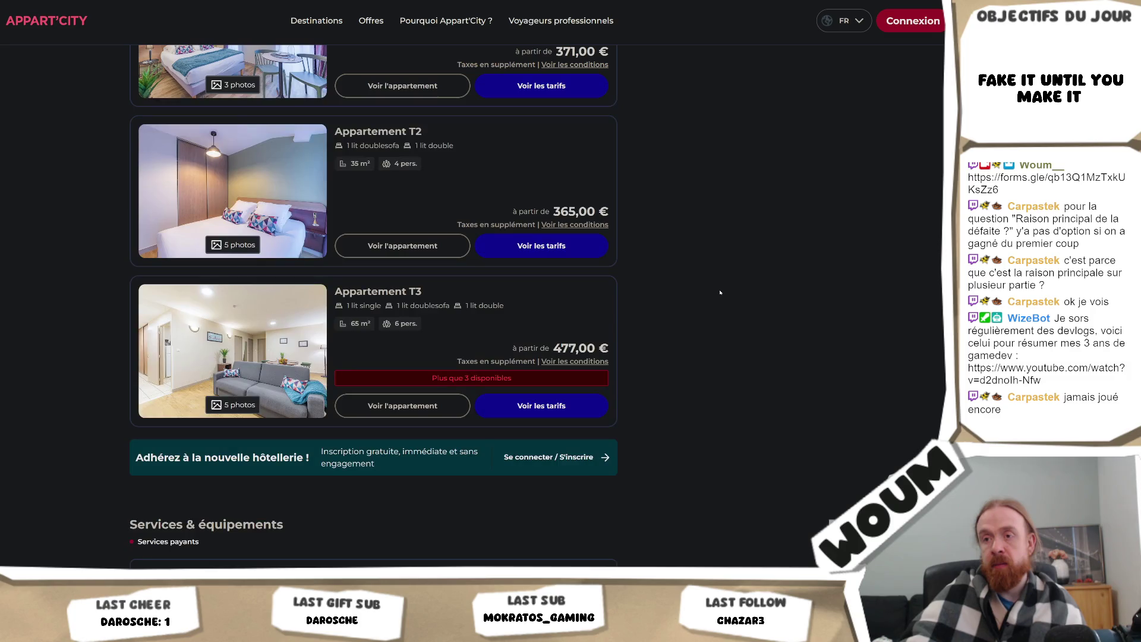
scroll(720, 292, "up", 10)
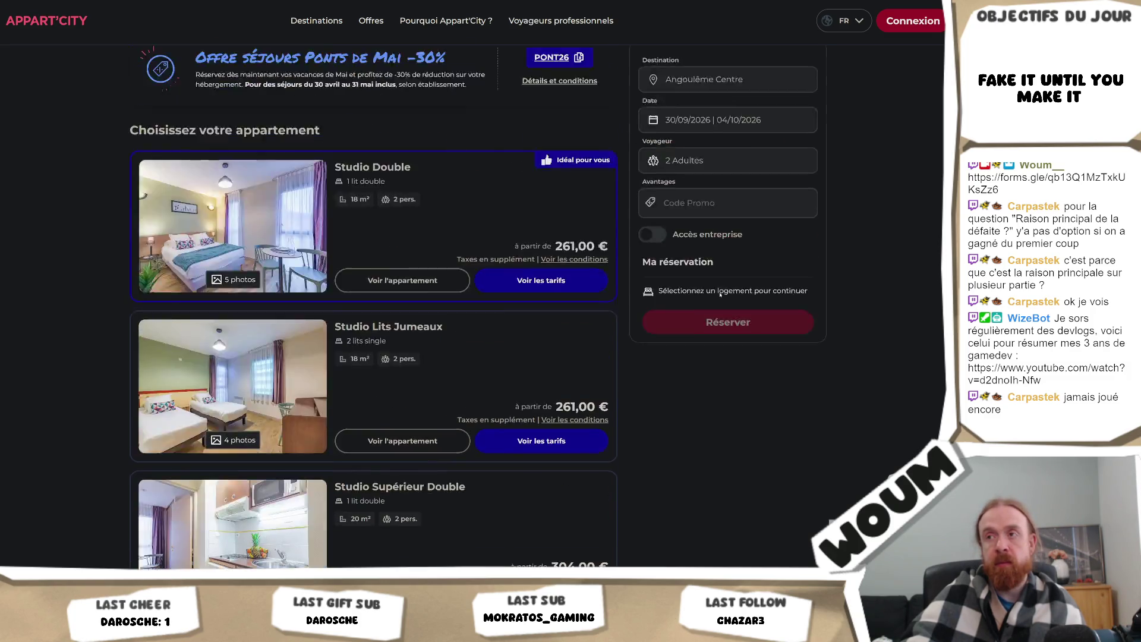
scroll(720, 292, "up", 1)
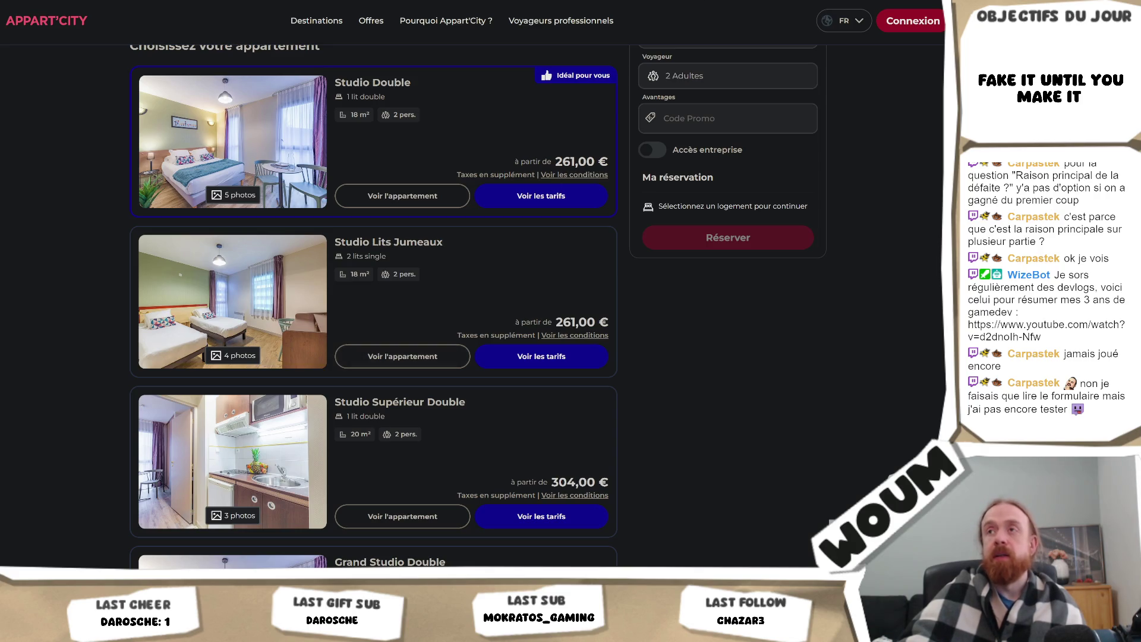
key("alt+Tab")
scroll(633, 224, "up", 8)
scroll(633, 224, "up", 15)
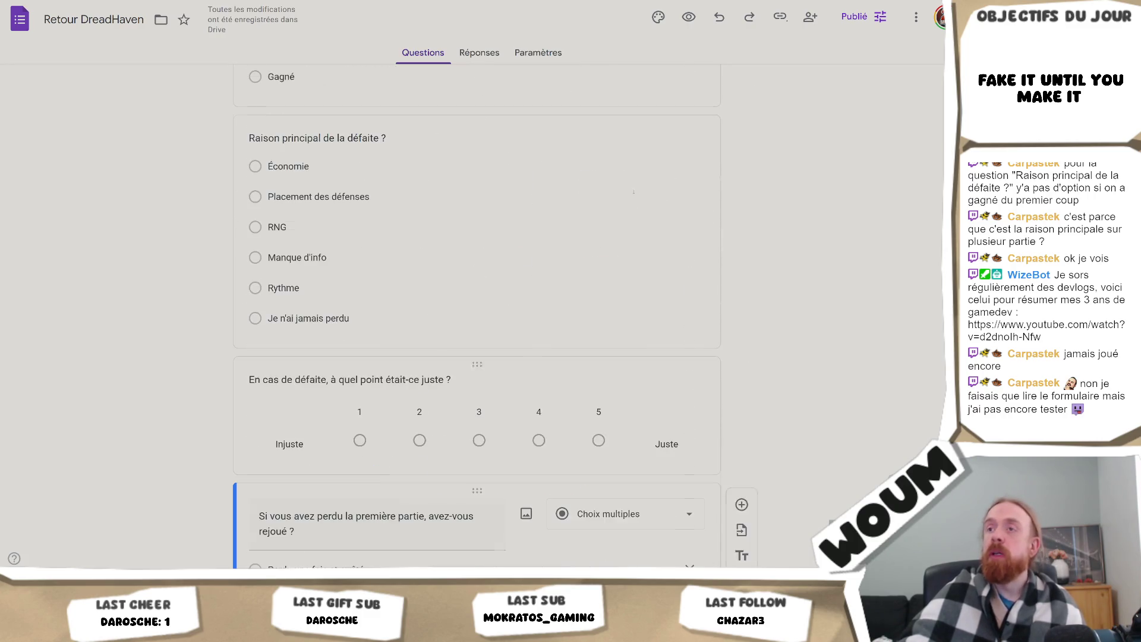
scroll(634, 192, "up", 4)
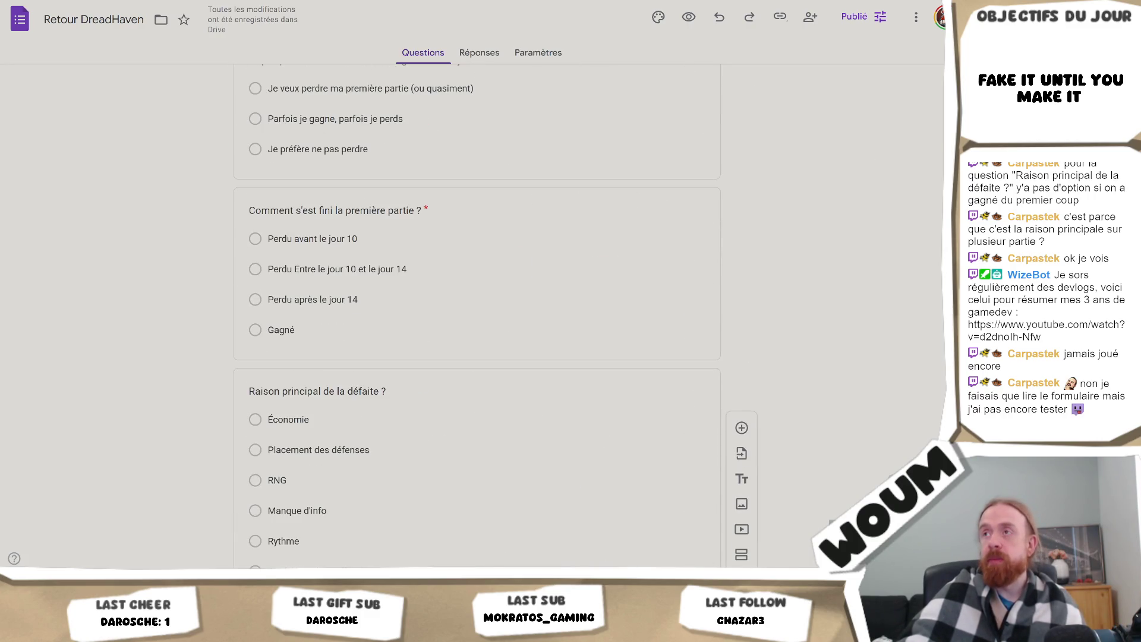
key("alt+Tab")
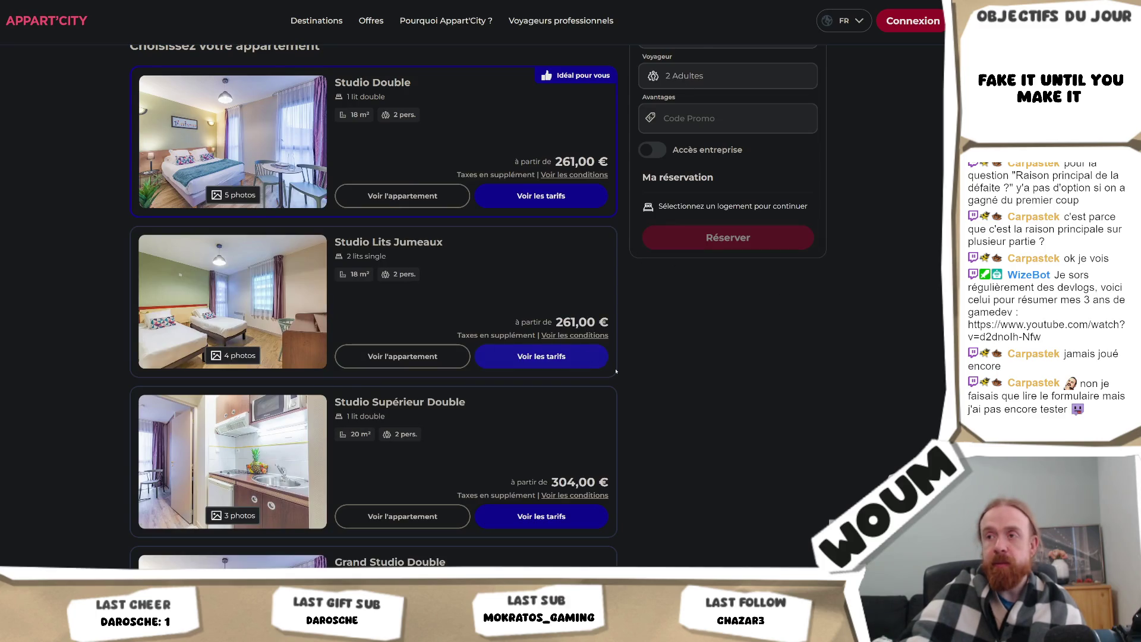
- Review the Studio Lits Jumeaux rate details, close them, and switch to the spawn! festival page
left_click(552, 364)
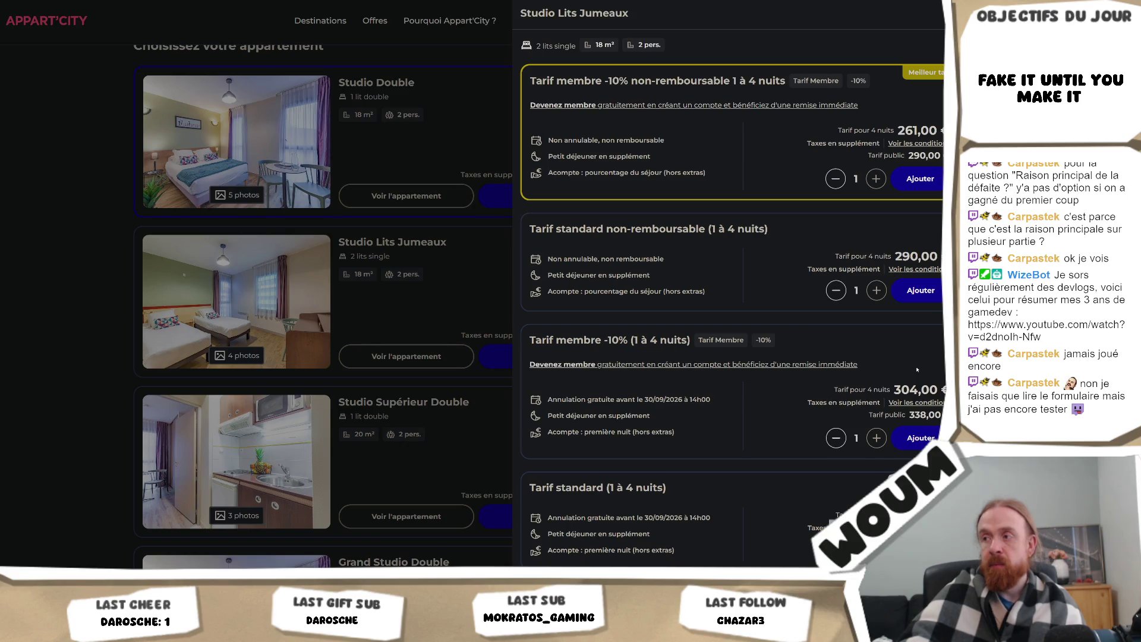
scroll(918, 370, "down", 2)
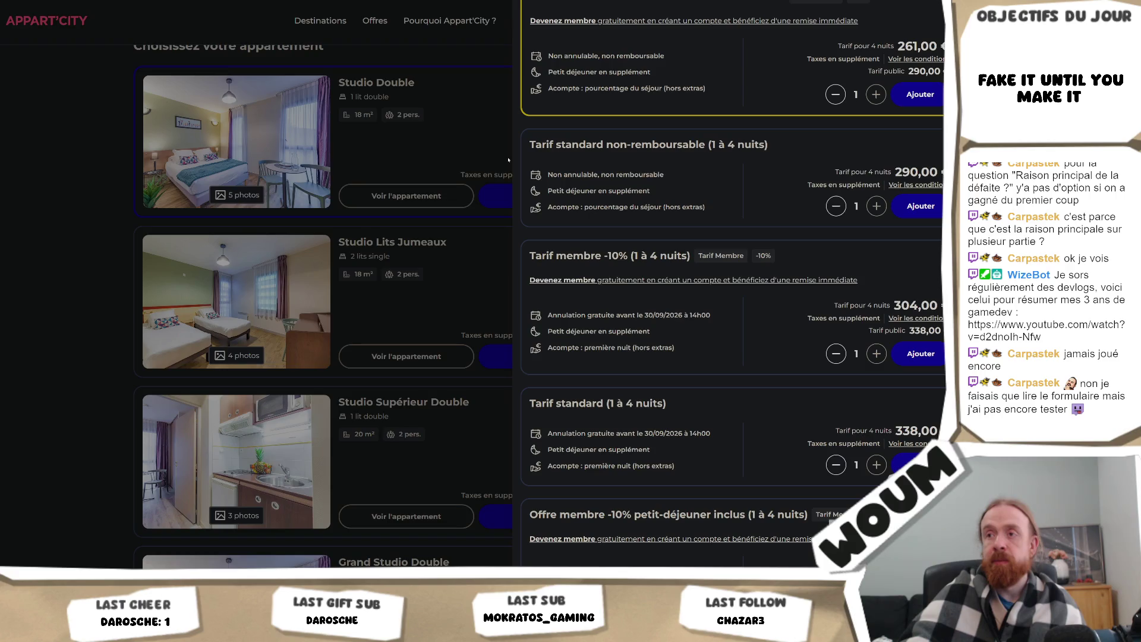
left_click(486, 145)
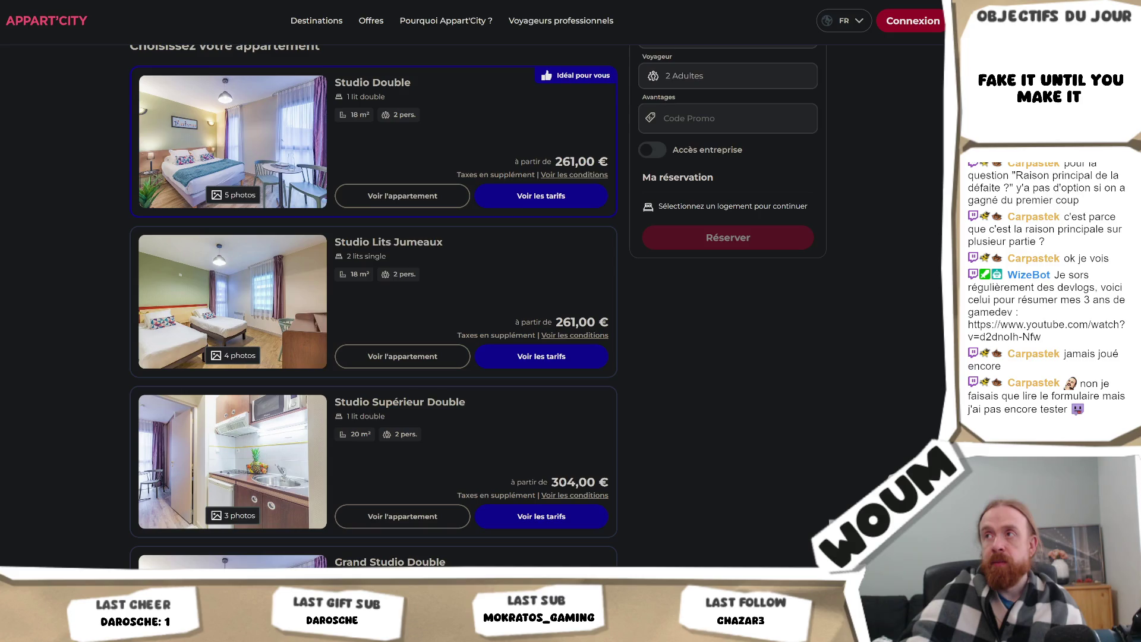
key("ctrl+Tab")
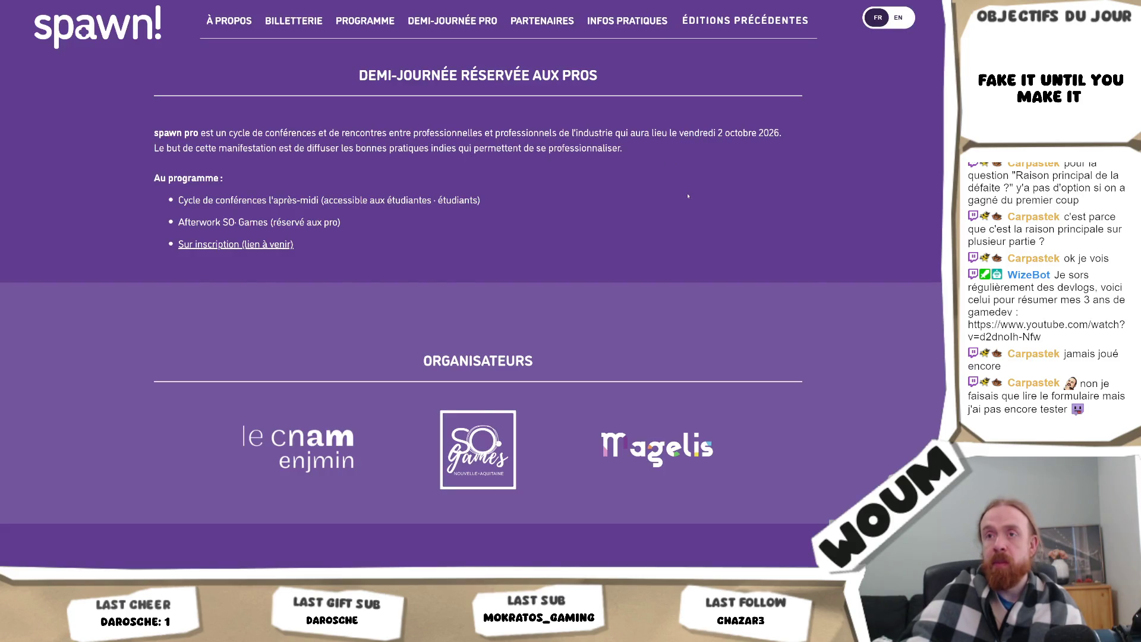
- Scroll back to the top of the spawn! homepage and return to the Unity editor
scroll(687, 196, "up", 2)
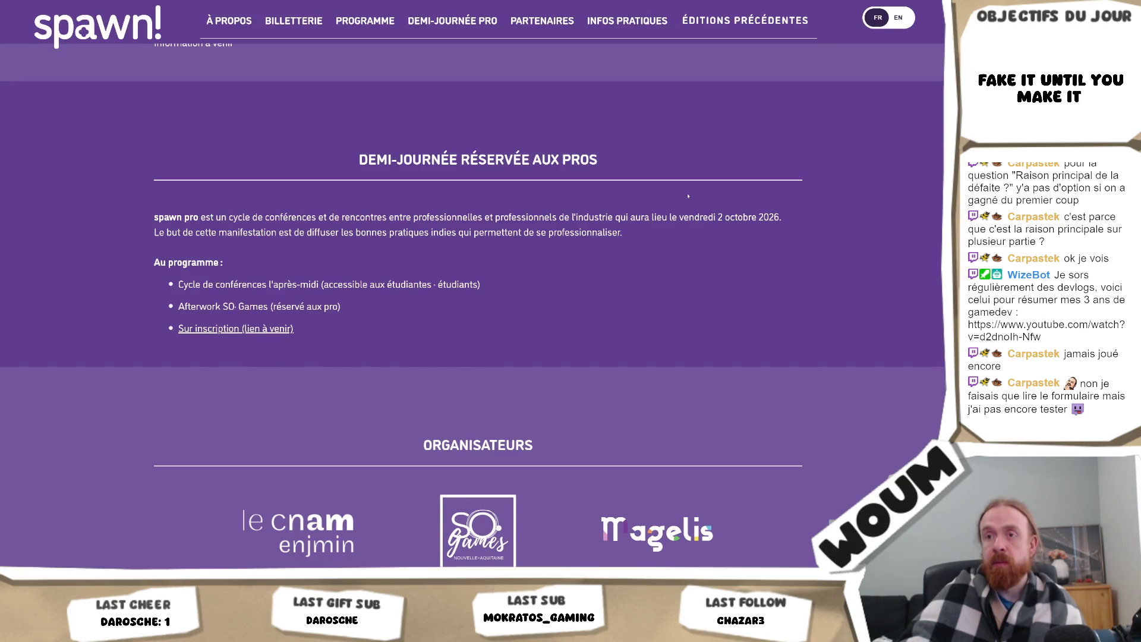
scroll(687, 196, "up", 8)
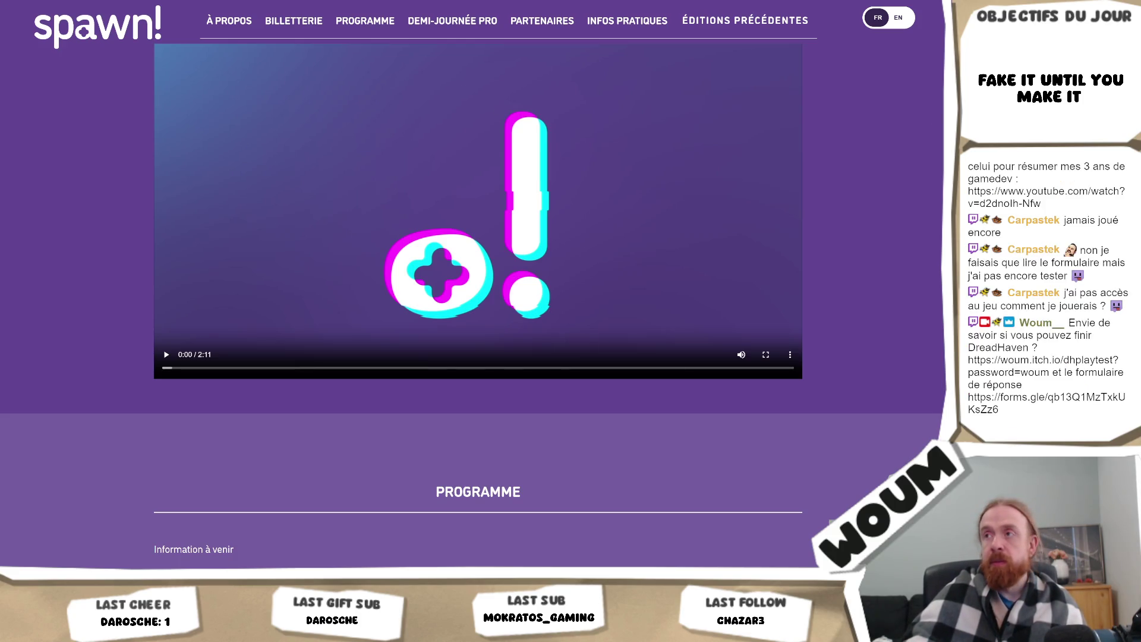
scroll(917, 204, "up", 15)
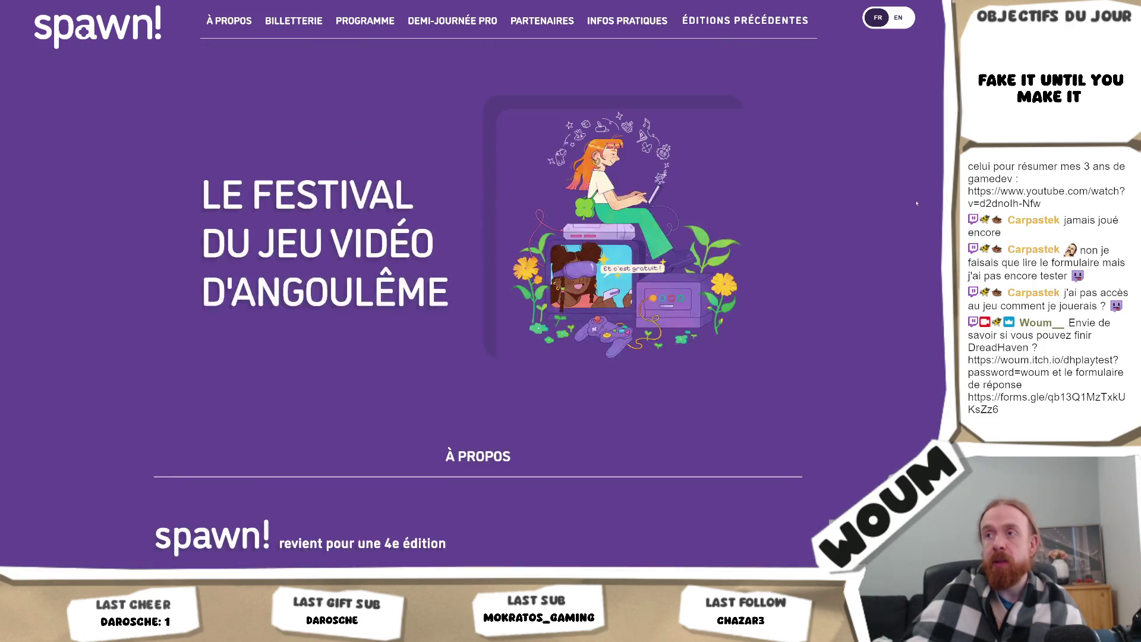
scroll(916, 203, "up", 1)
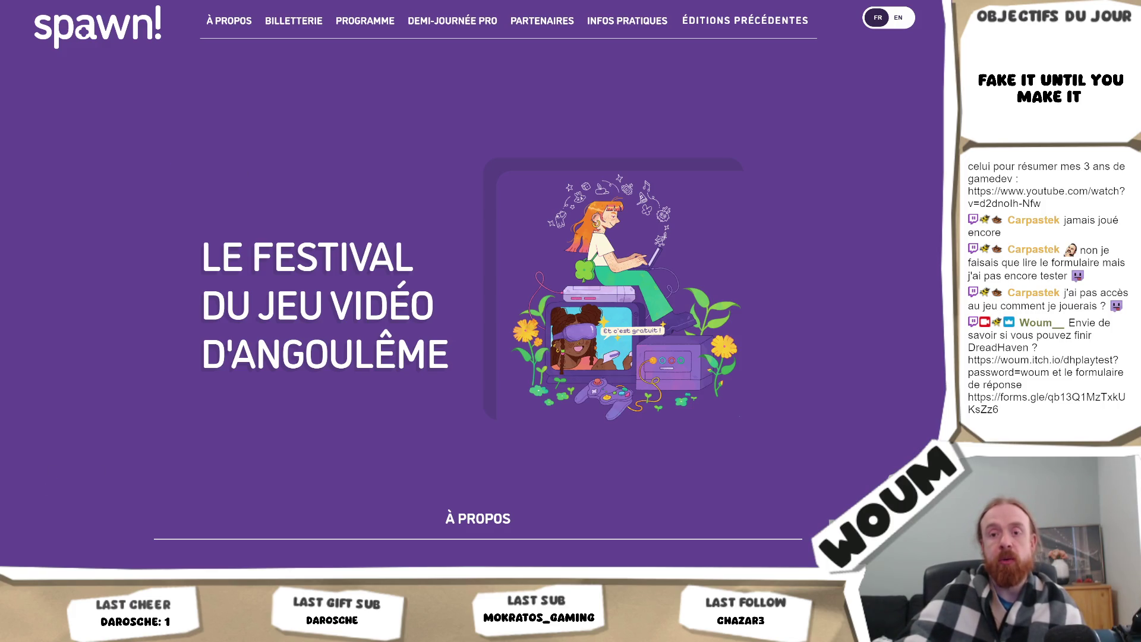
key("alt+Tab")
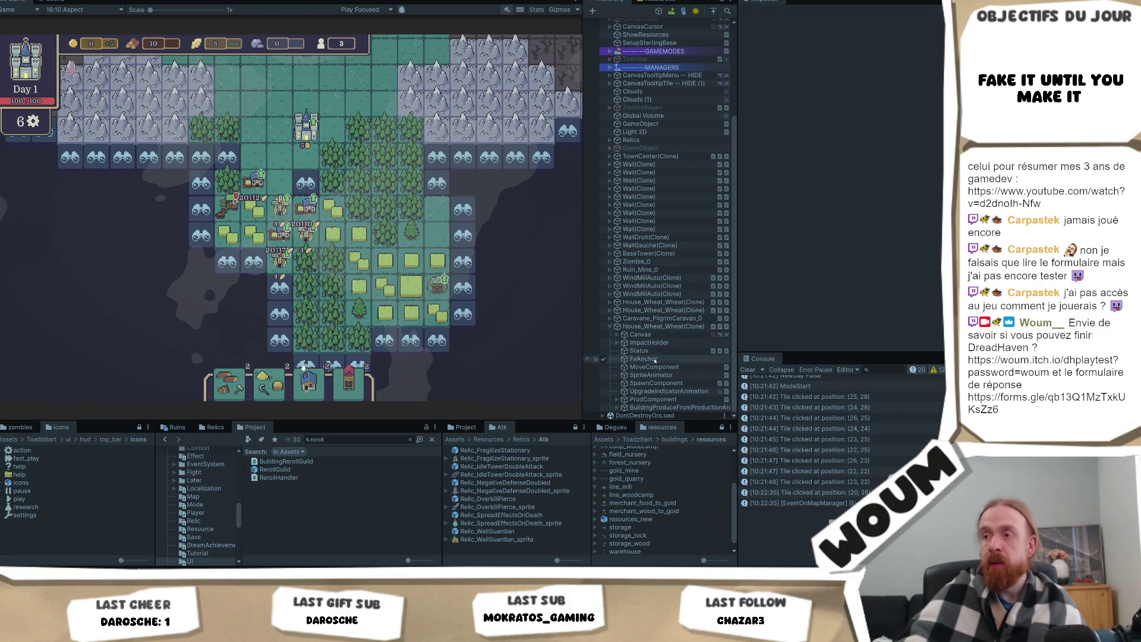
- Inspect the House_Wheat_Wheat(Clone) building's components and collapse Building Component Base
left_click(654, 302)
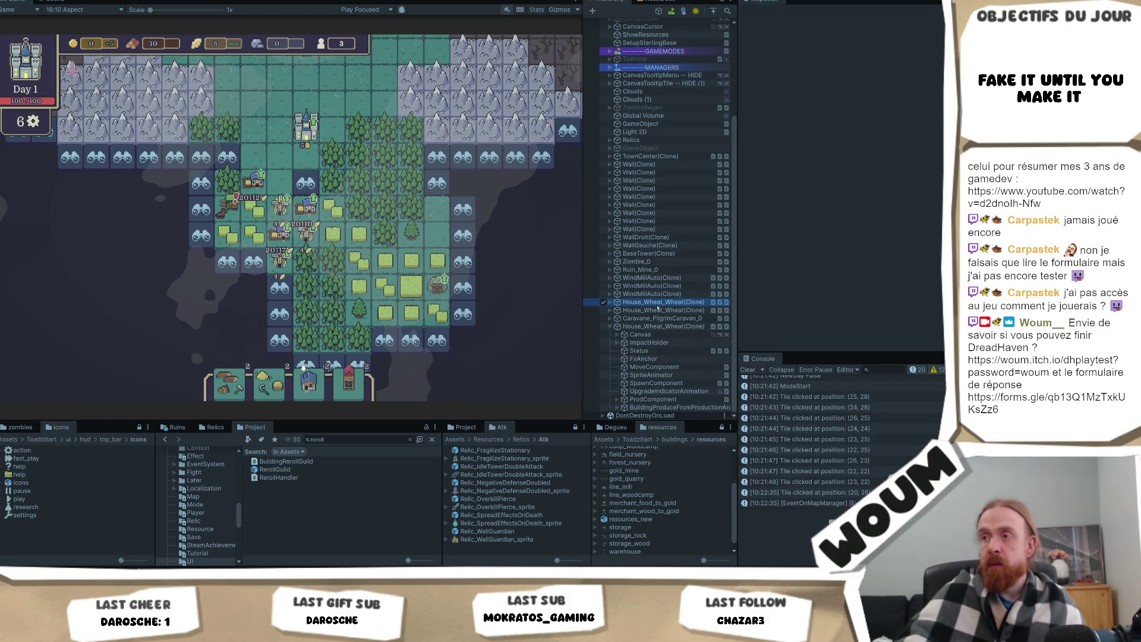
scroll(910, 243, "down", 15)
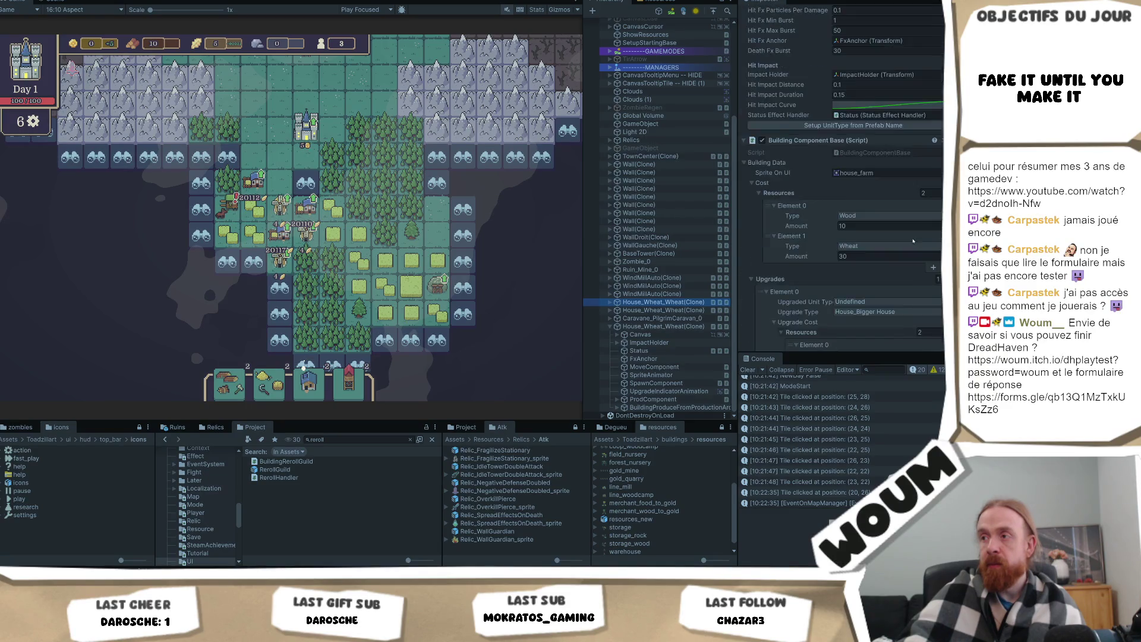
scroll(909, 243, "down", 4)
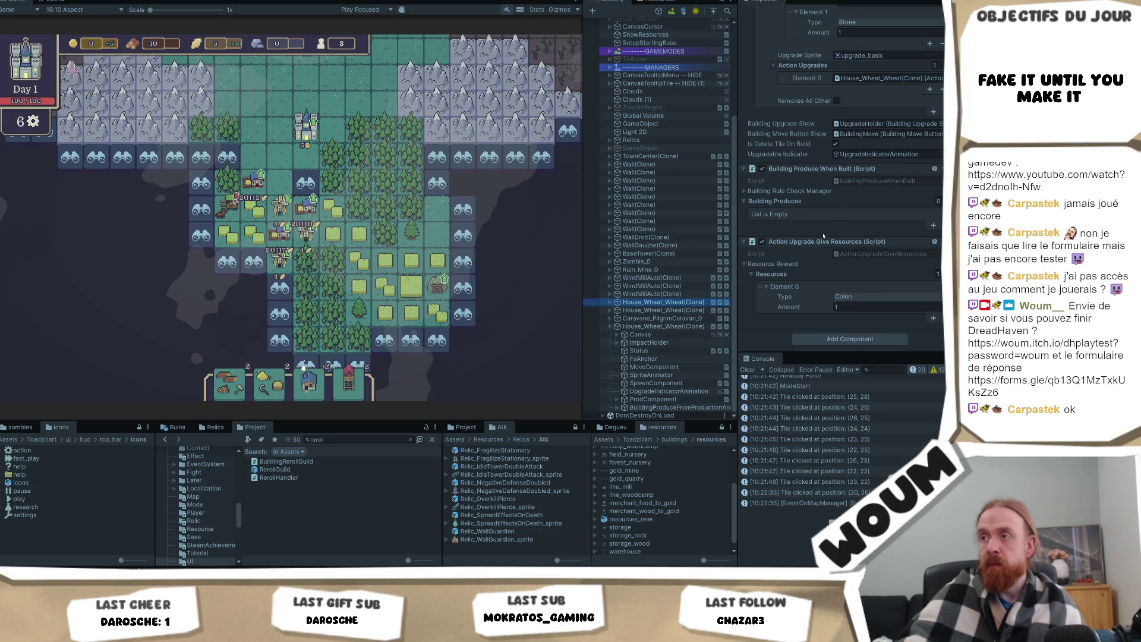
scroll(814, 200, "up", 3)
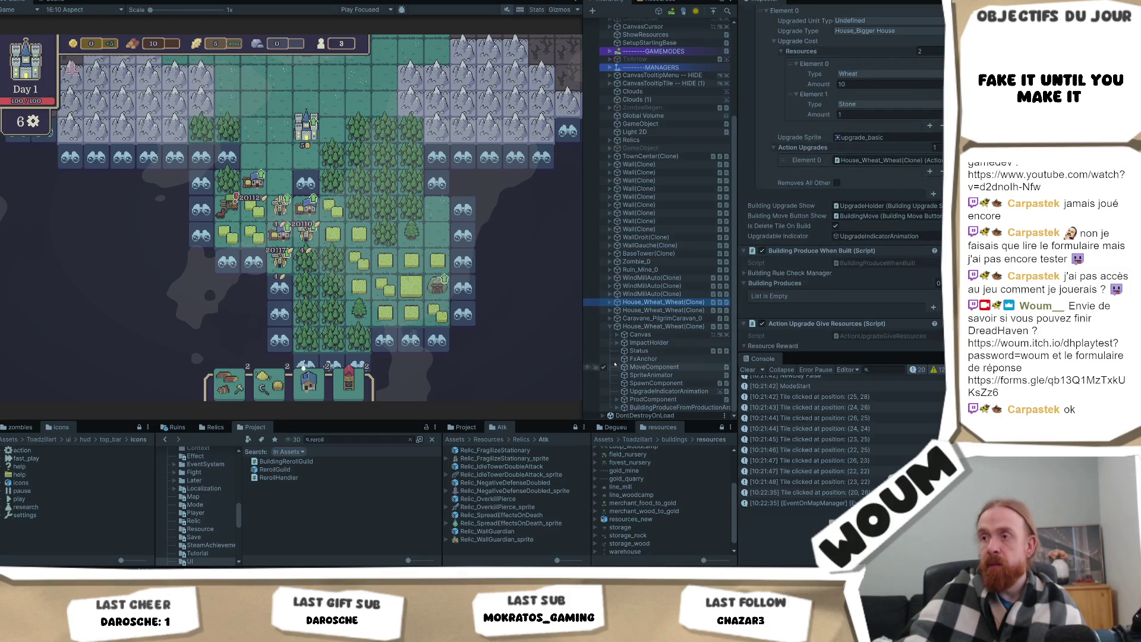
scroll(835, 241, "up", 9)
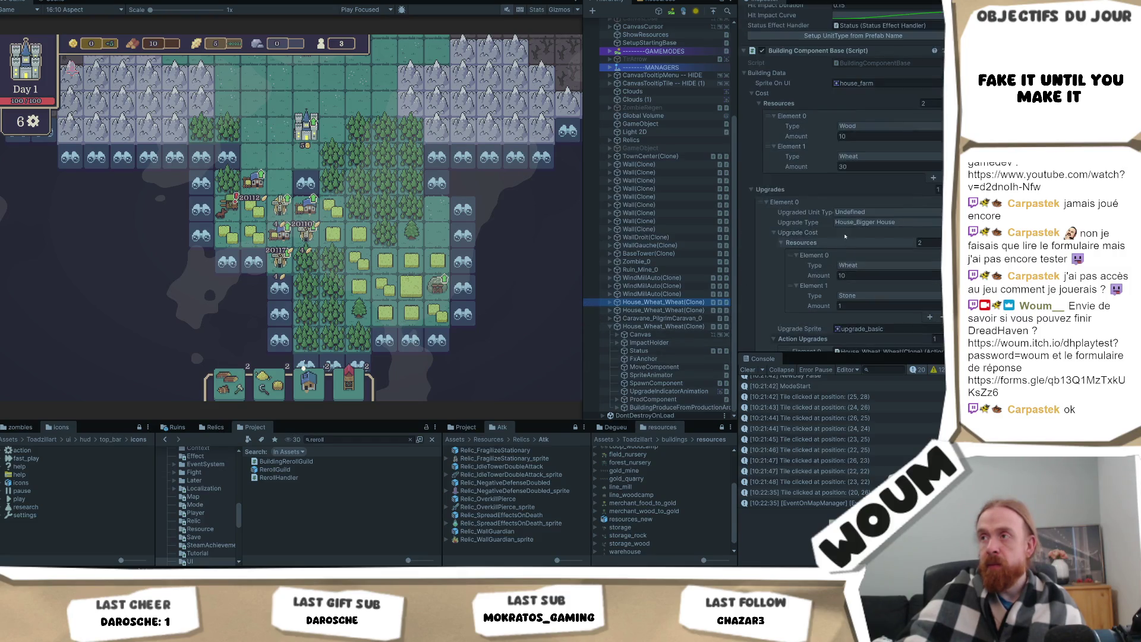
left_click(752, 106)
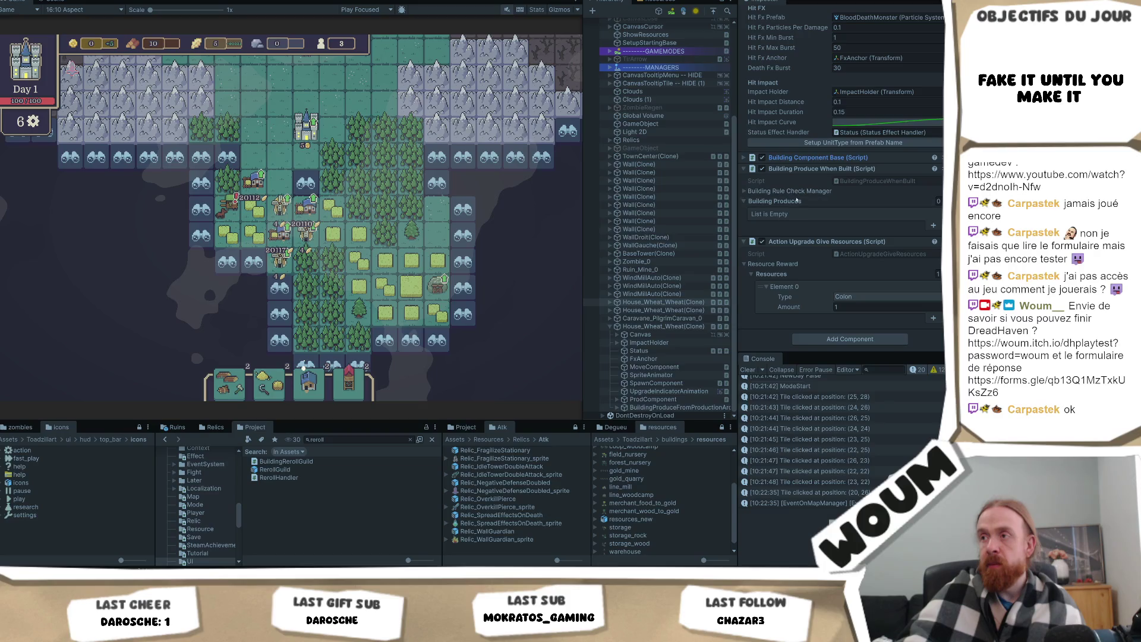
- Locate BuildingProductionAroundCalculator from the BuildingProduceFromProductionAround child and open it in Visual Studio
left_click(608, 303)
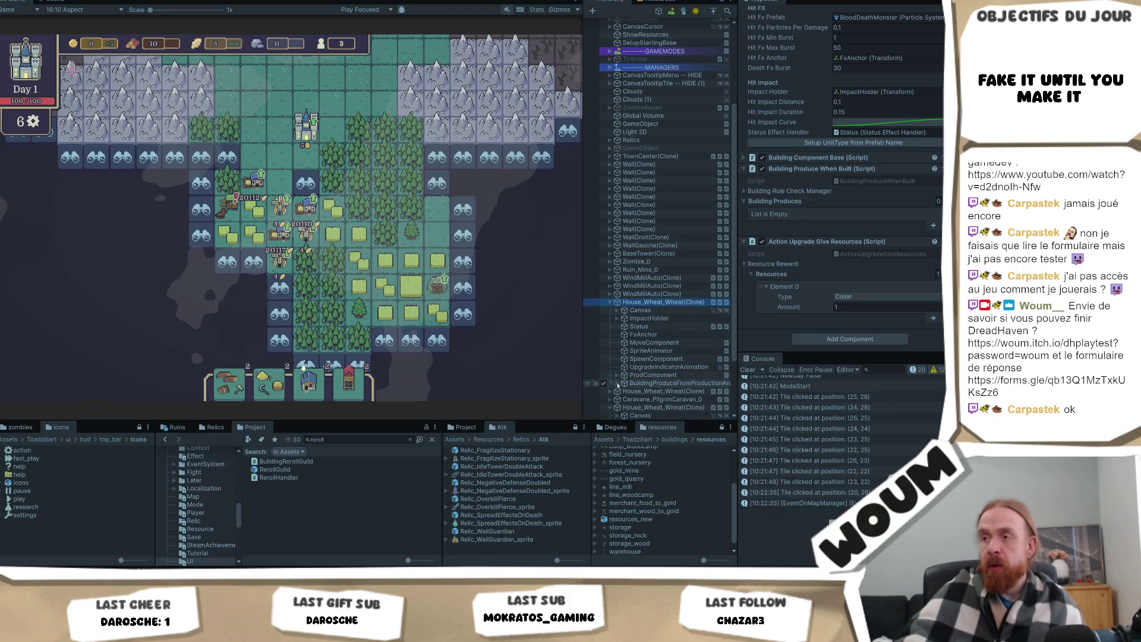
left_click(632, 384)
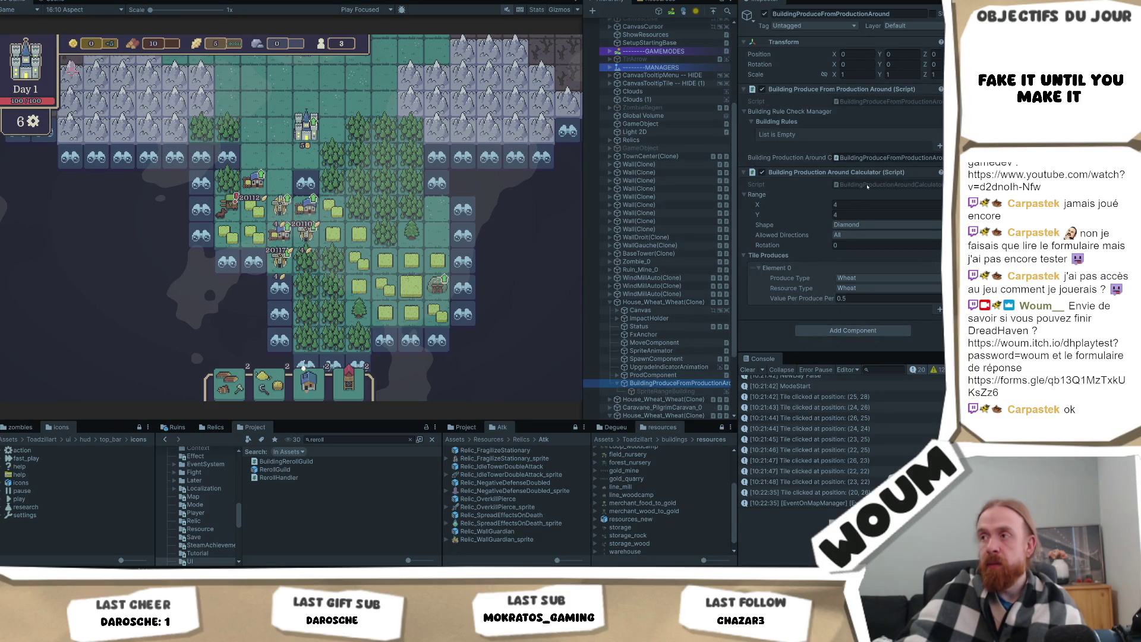
right_click(868, 187)
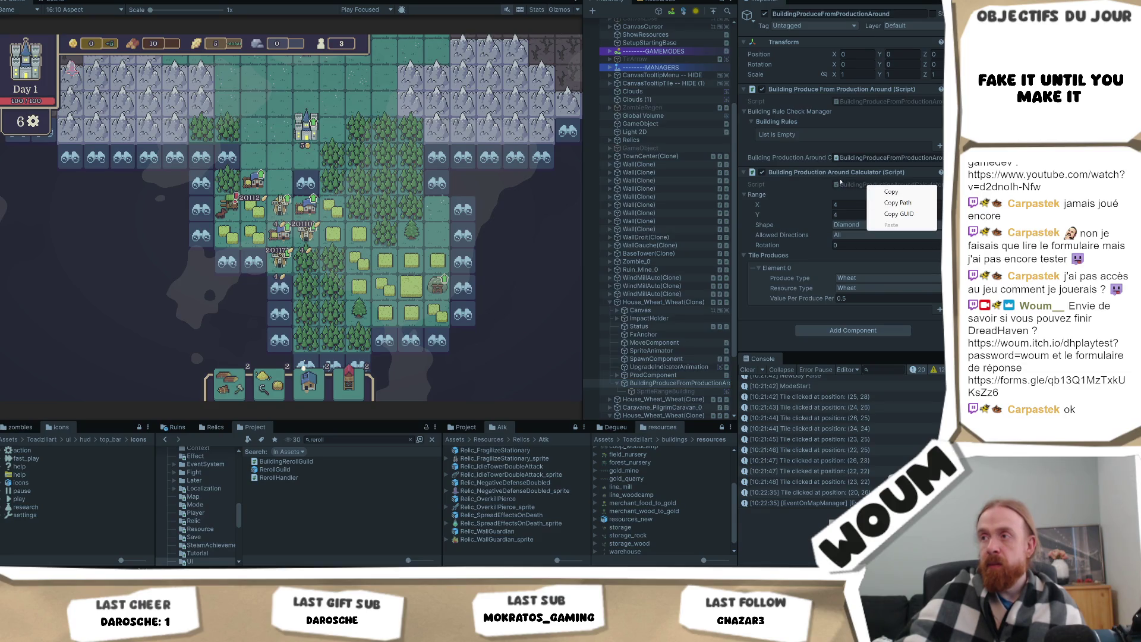
left_click(844, 185)
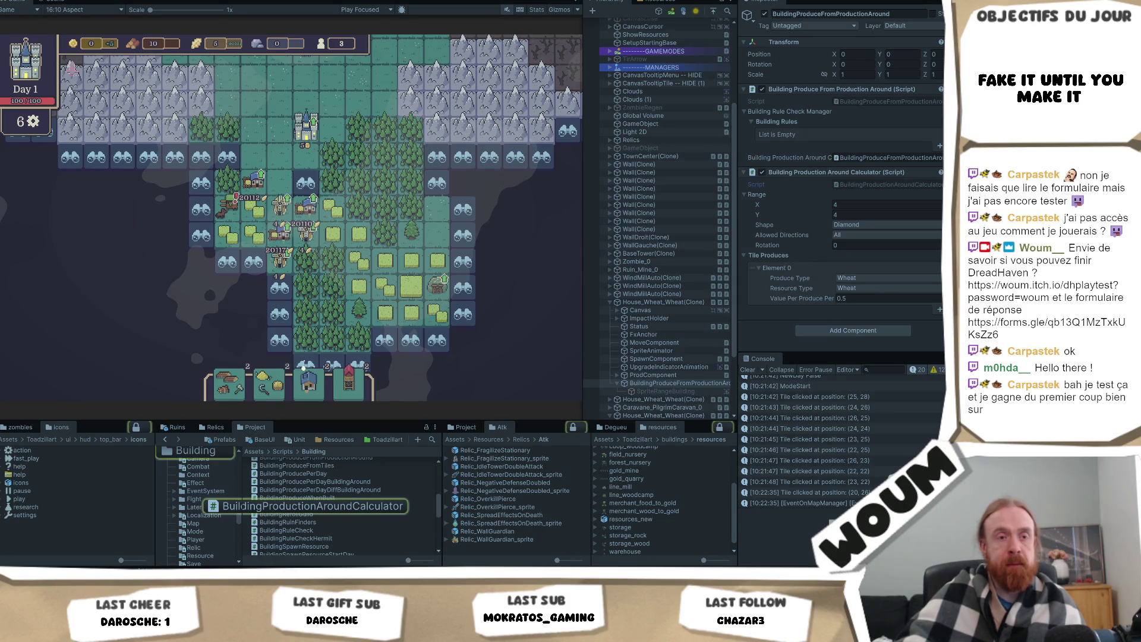
key("alt+Tab")
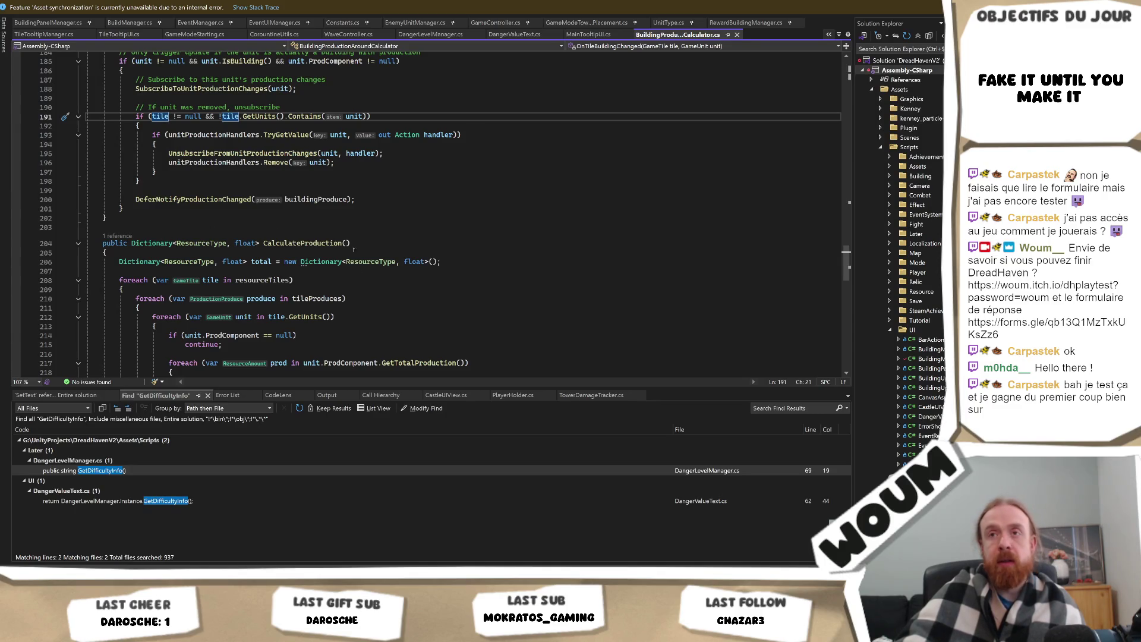
- Copy the BuildingProductionAroundCalculator class name and check the unitProductionHandlers dictionary declaration
scroll(373, 203, "up", 8)
scroll(372, 204, "up", 2)
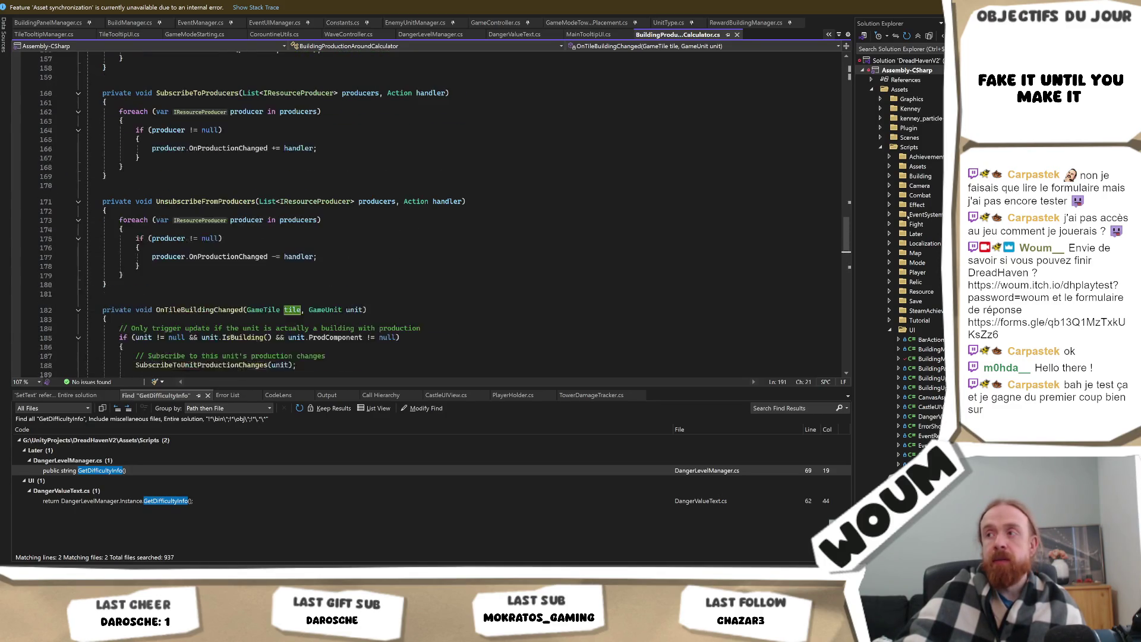
left_click_drag(850, 235, 829, 72)
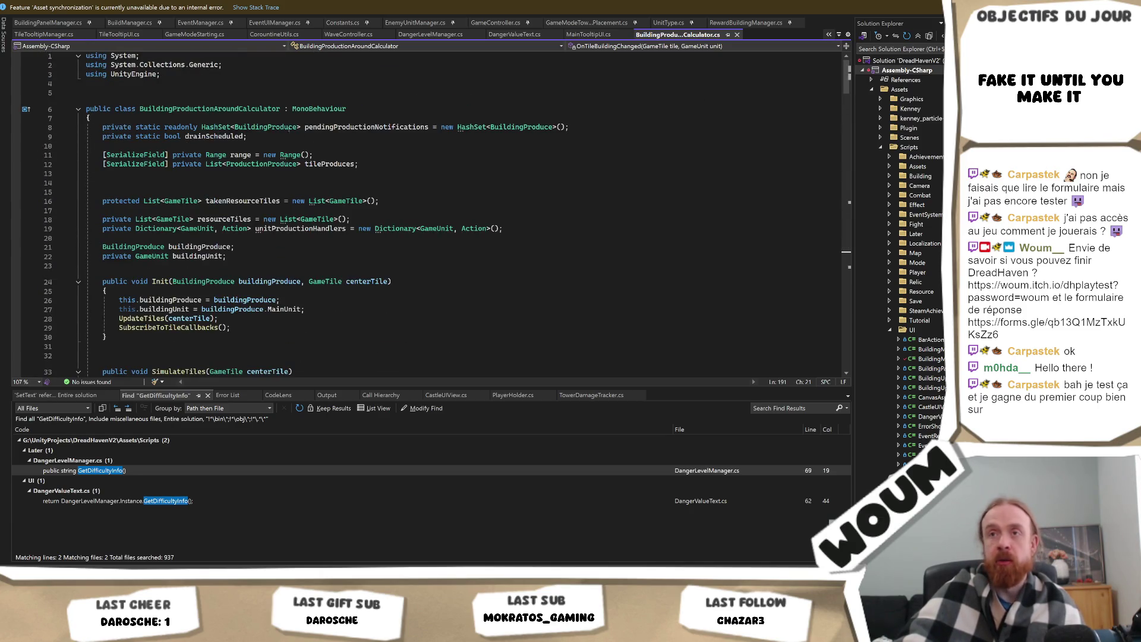
double_click(256, 111)
right_click(257, 109)
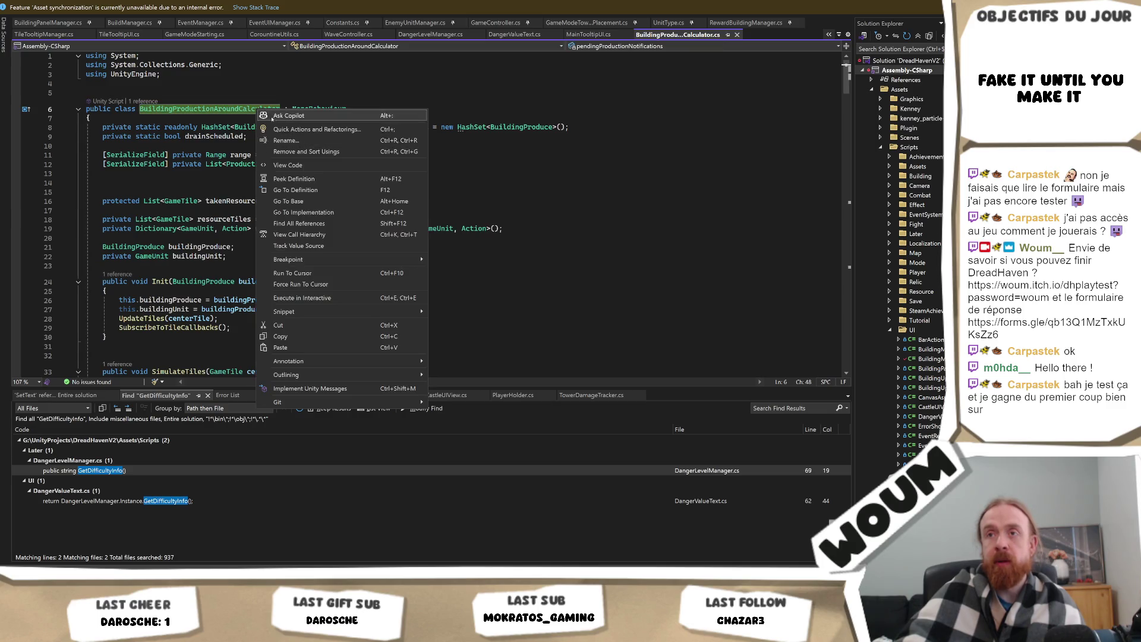
left_click(280, 336)
left_click(558, 232)
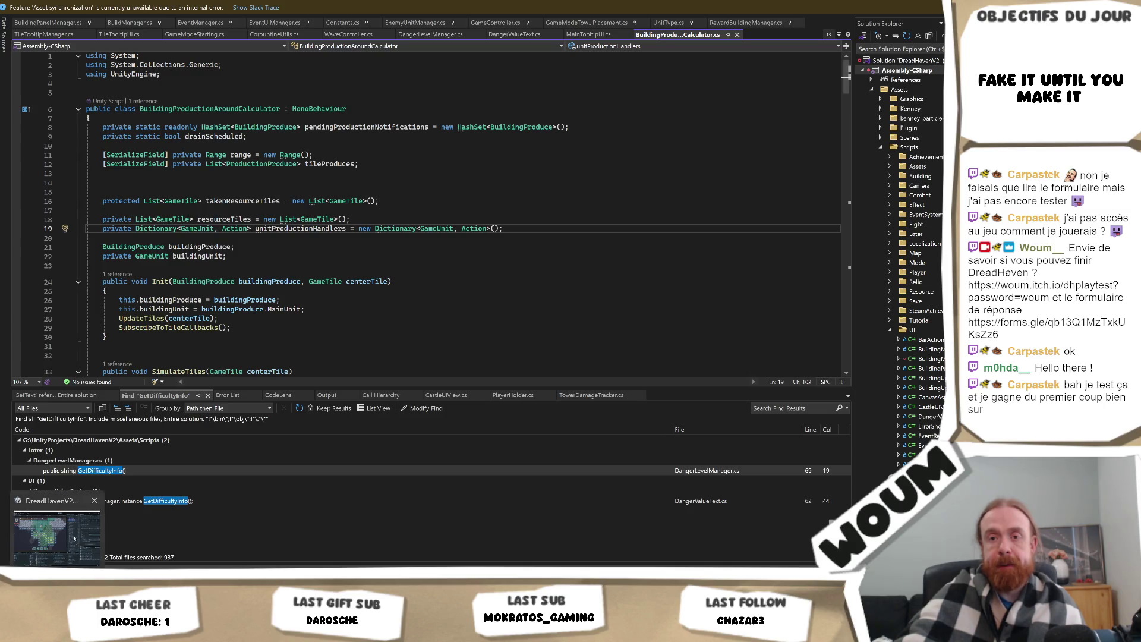
key("alt+Tab")
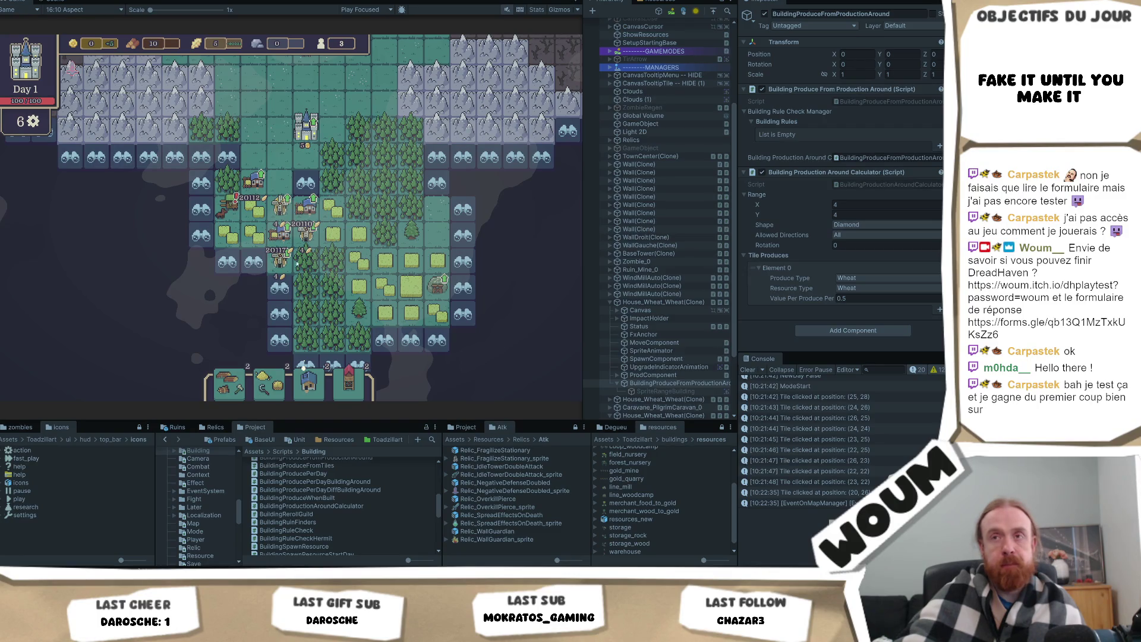
- End the earlier playtest and start the testmap scene playing again with Ctrl+P
scroll(704, 191, "up", 5)
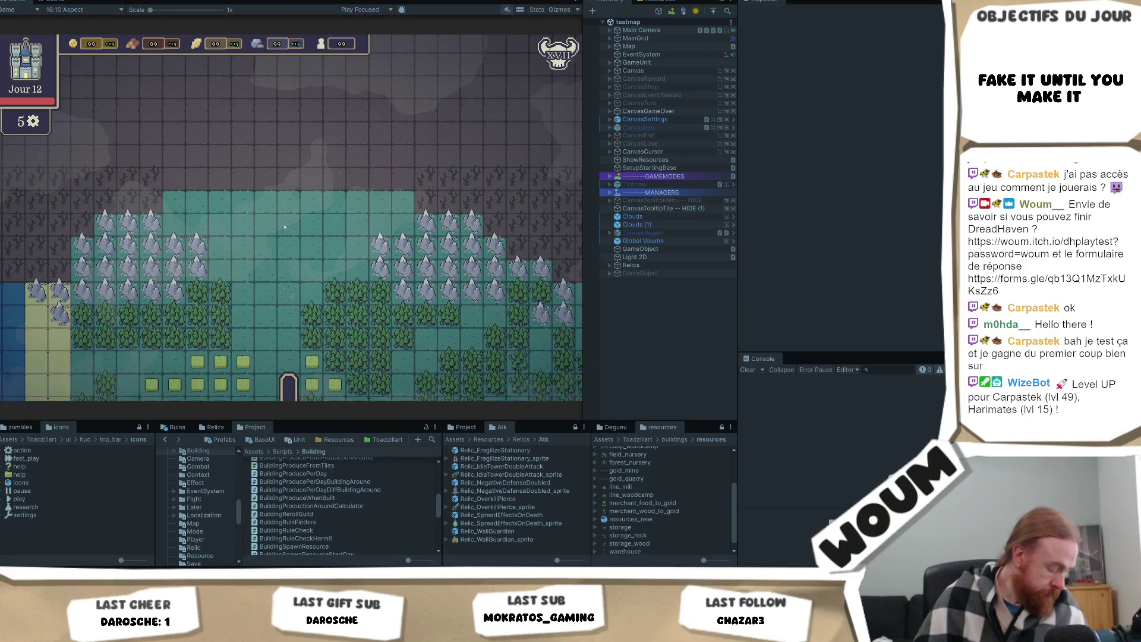
key("ctrl+p")
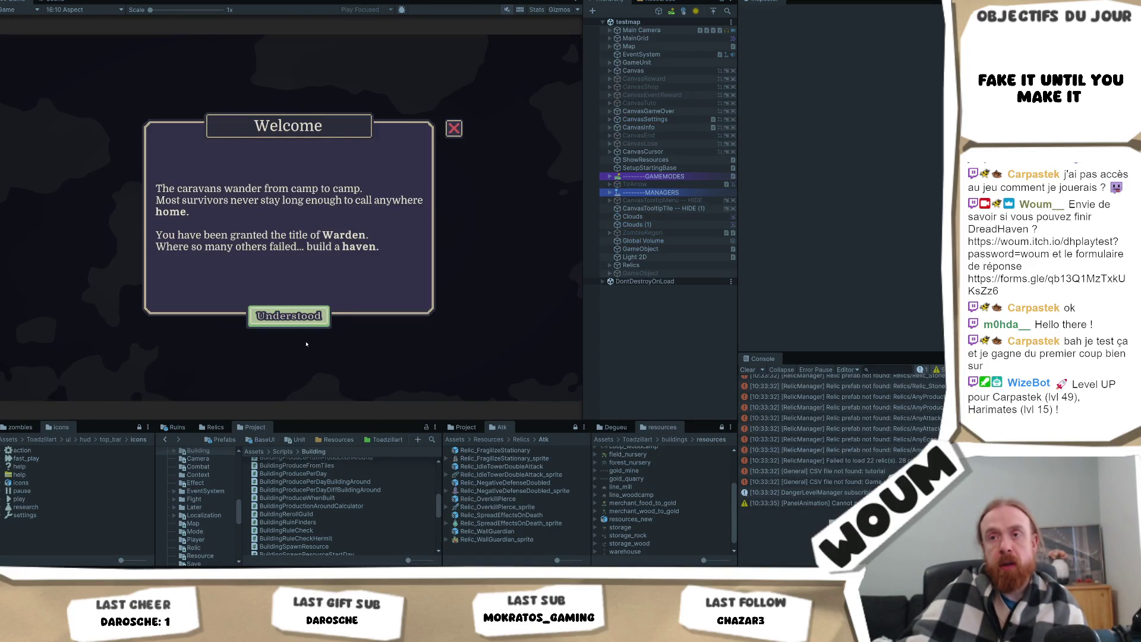
- Dismiss the welcome popups, found the town center, and take the Crippling Stillness relic
left_click(291, 316)
left_click(312, 302)
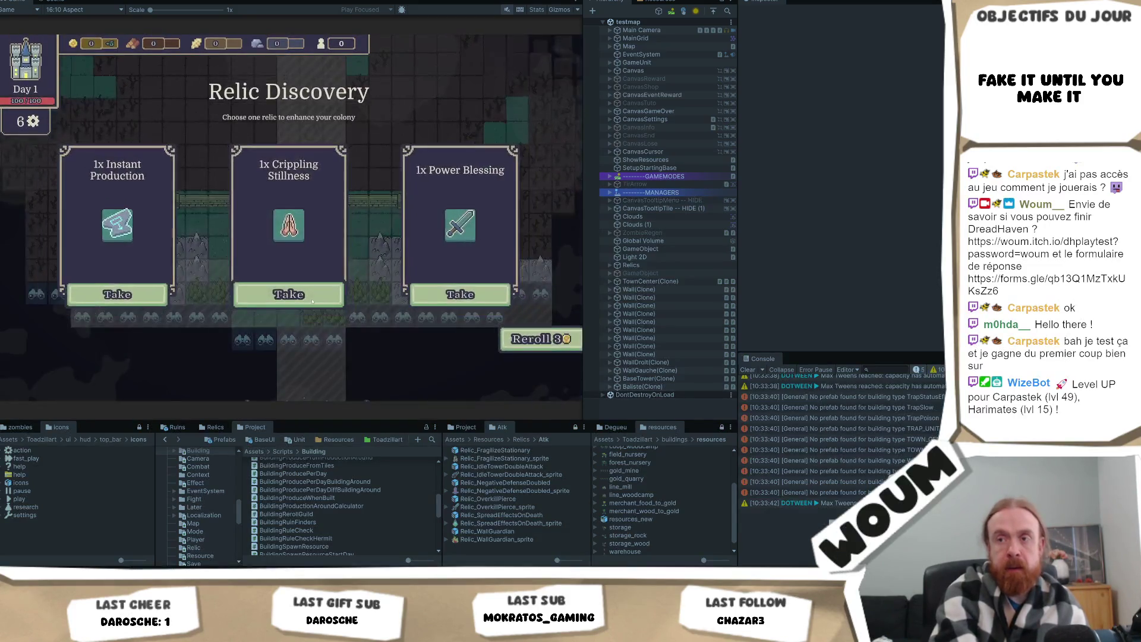
left_click(292, 318)
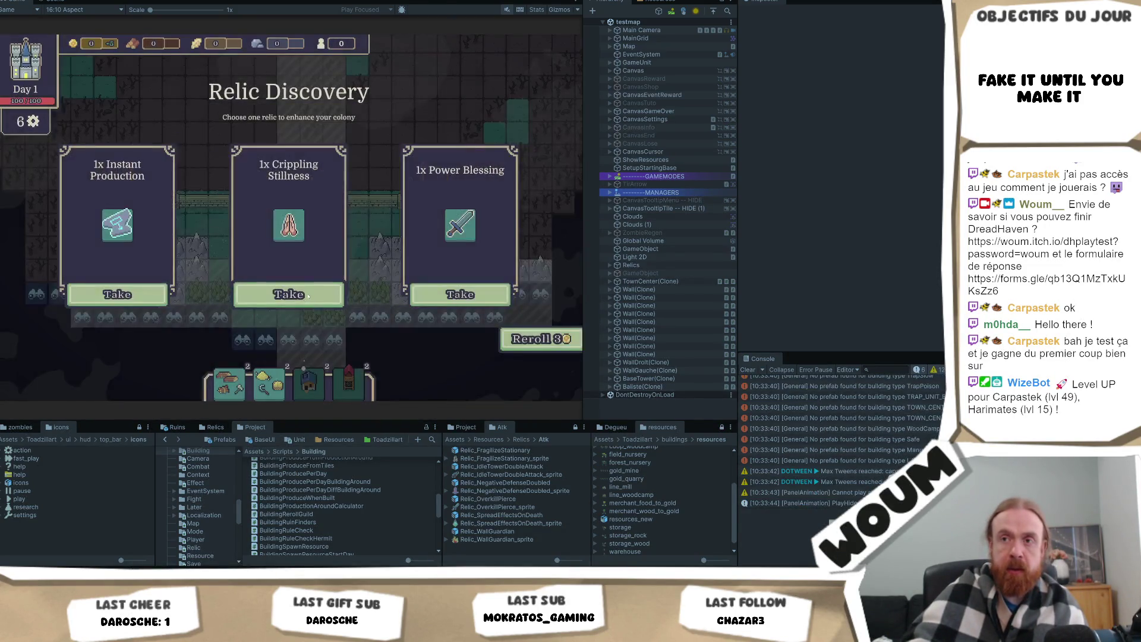
left_click(308, 296)
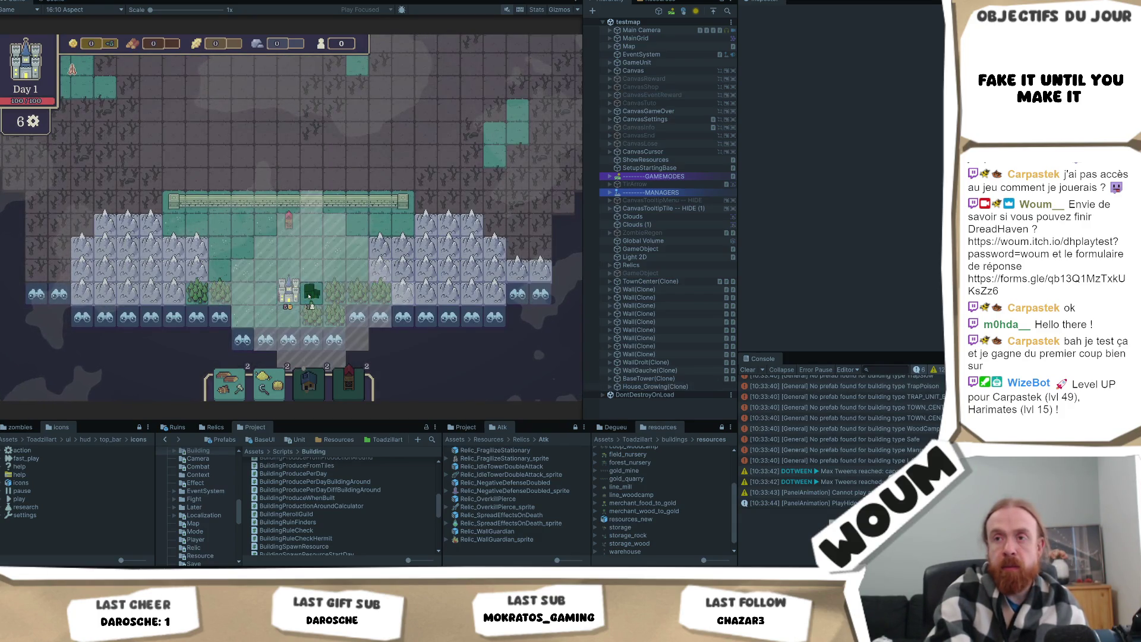
- Place a building beside the town center, a wood camp on the forest, and two houses
left_click(309, 296)
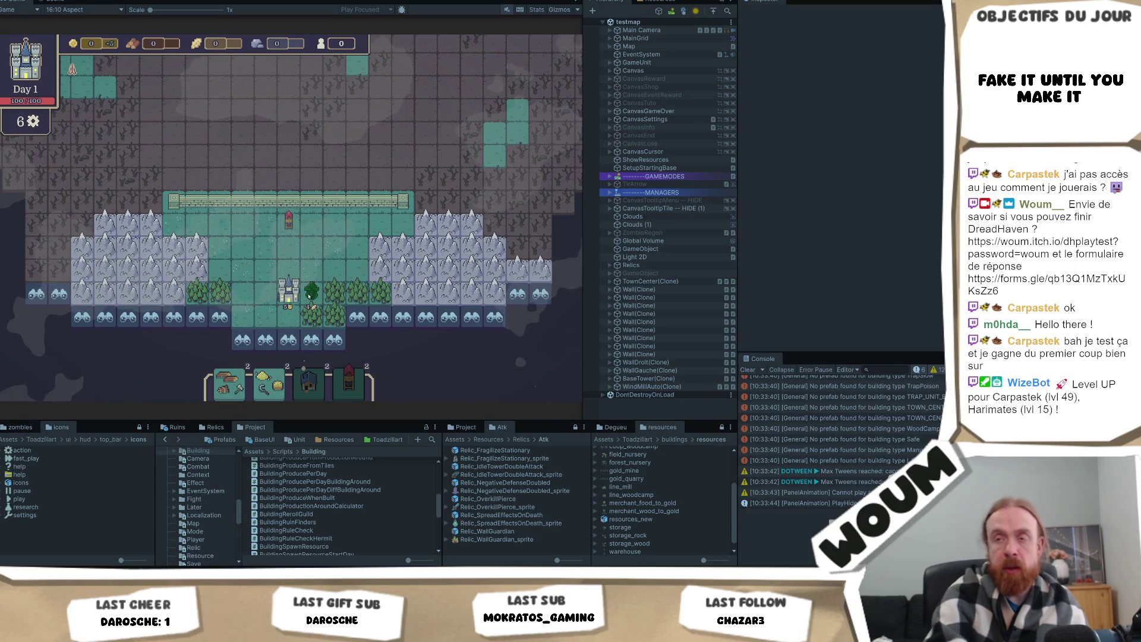
left_click(253, 317)
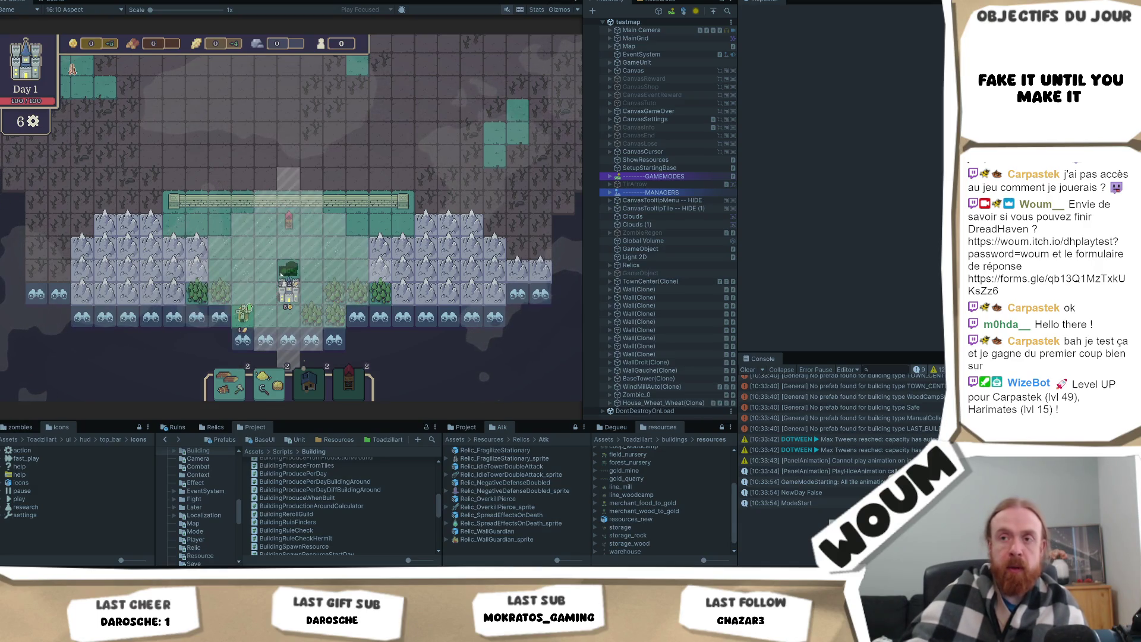
left_click(243, 291)
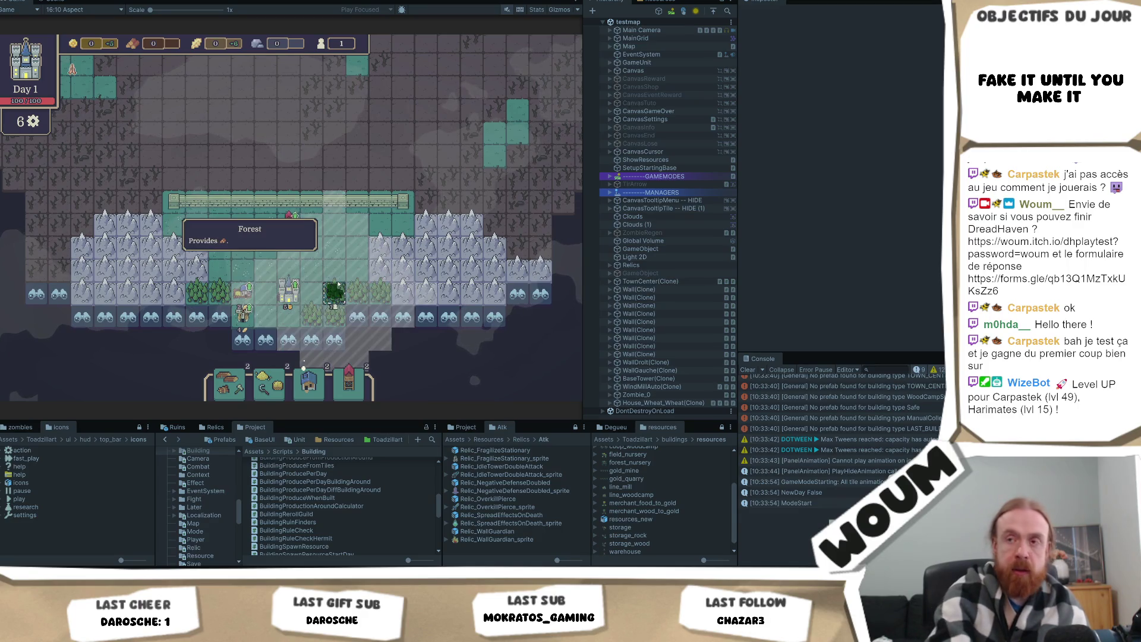
left_click(266, 291)
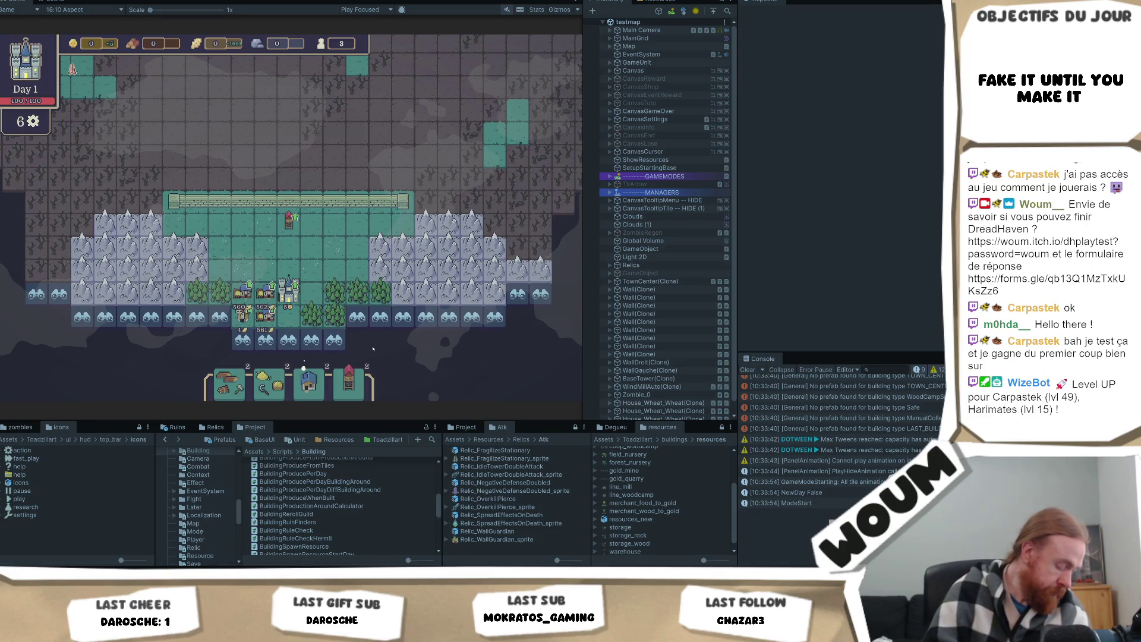
scroll(373, 349, "up", 1)
scroll(308, 378, "down", 1)
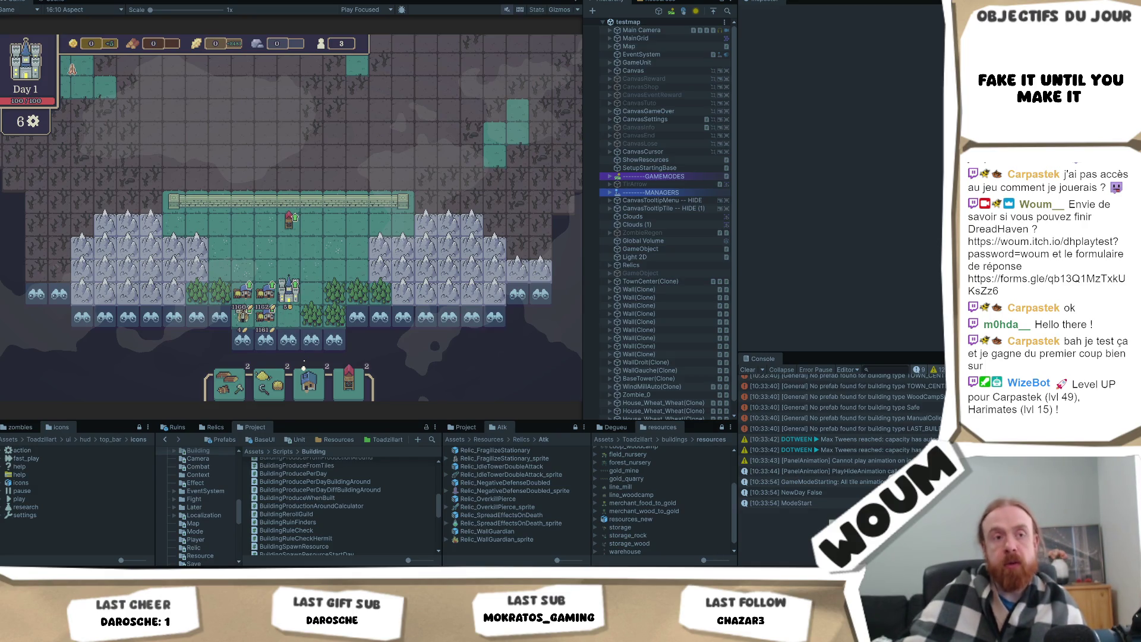
- Go back to the festival site and scroll past À propos and Programme to INFOS PRATIQUES
key("alt+Tab")
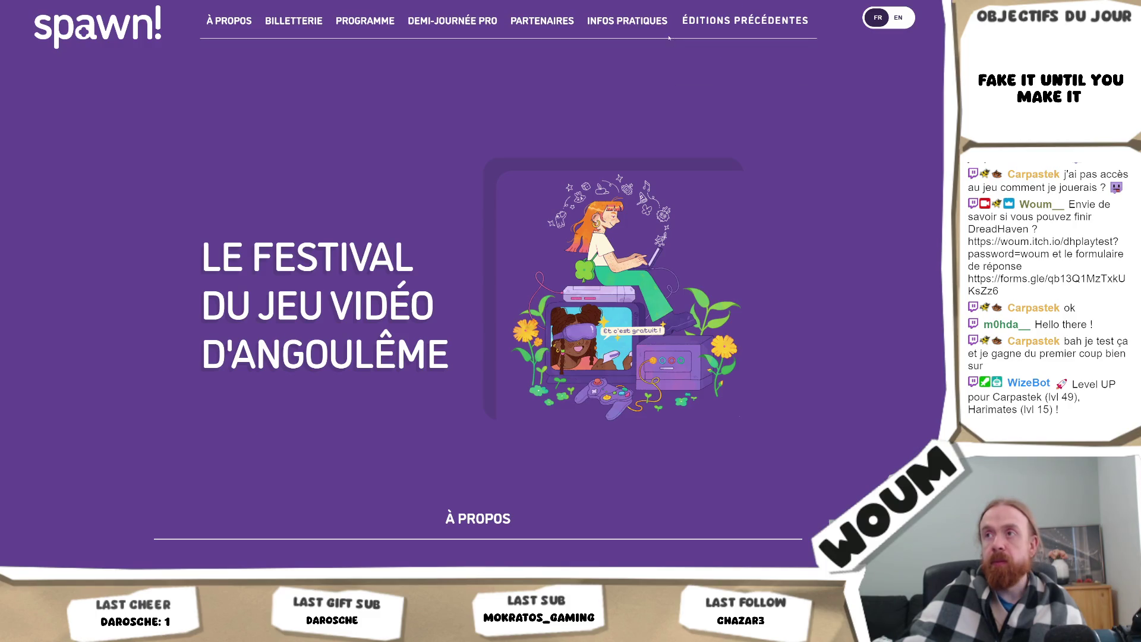
left_click(654, 21)
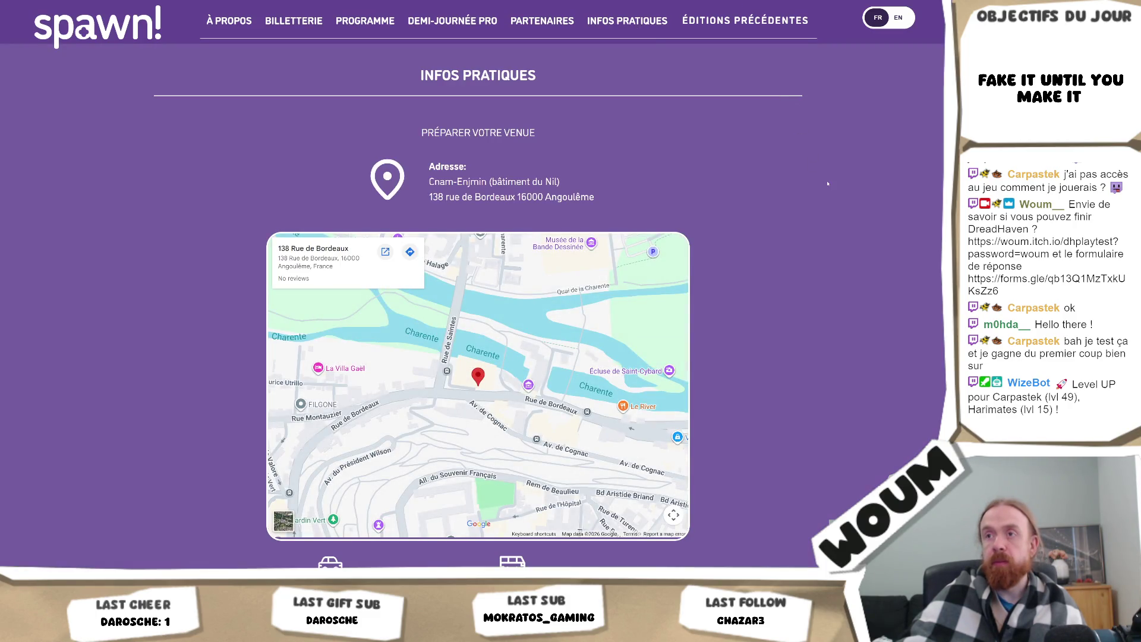
scroll(830, 238, "down", 2)
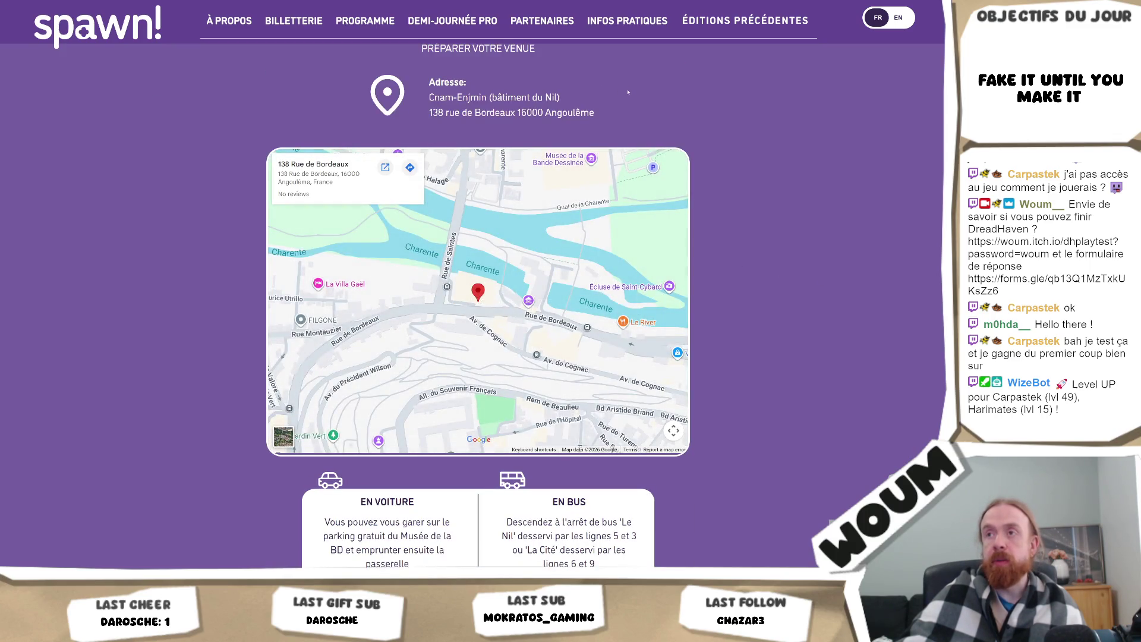
scroll(681, 123, "up", 8)
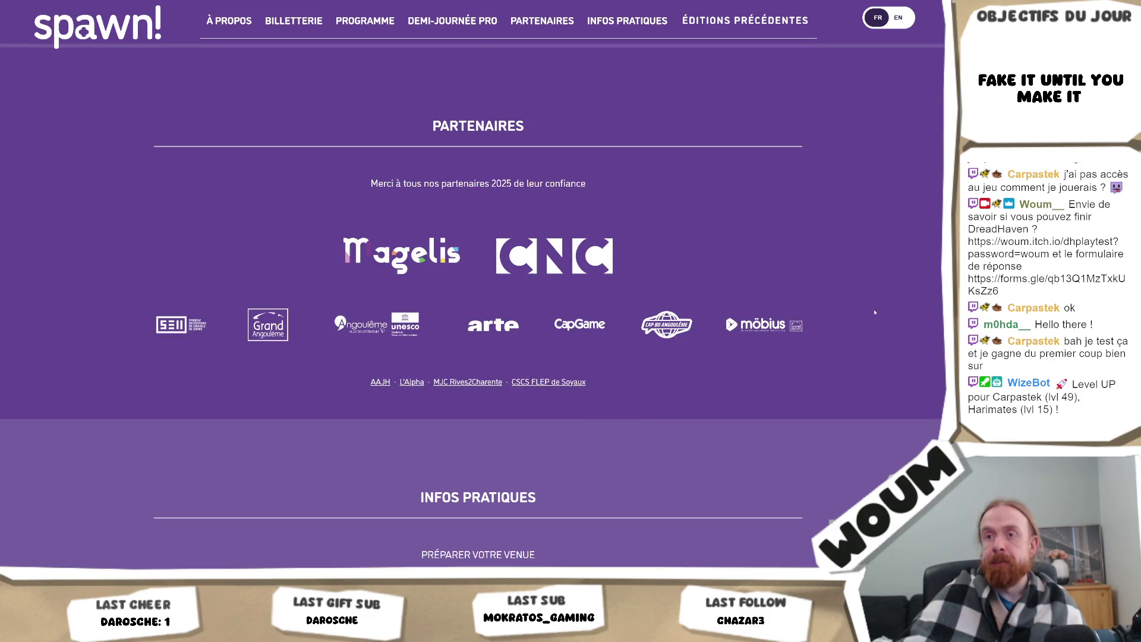
scroll(875, 312, "down", 15)
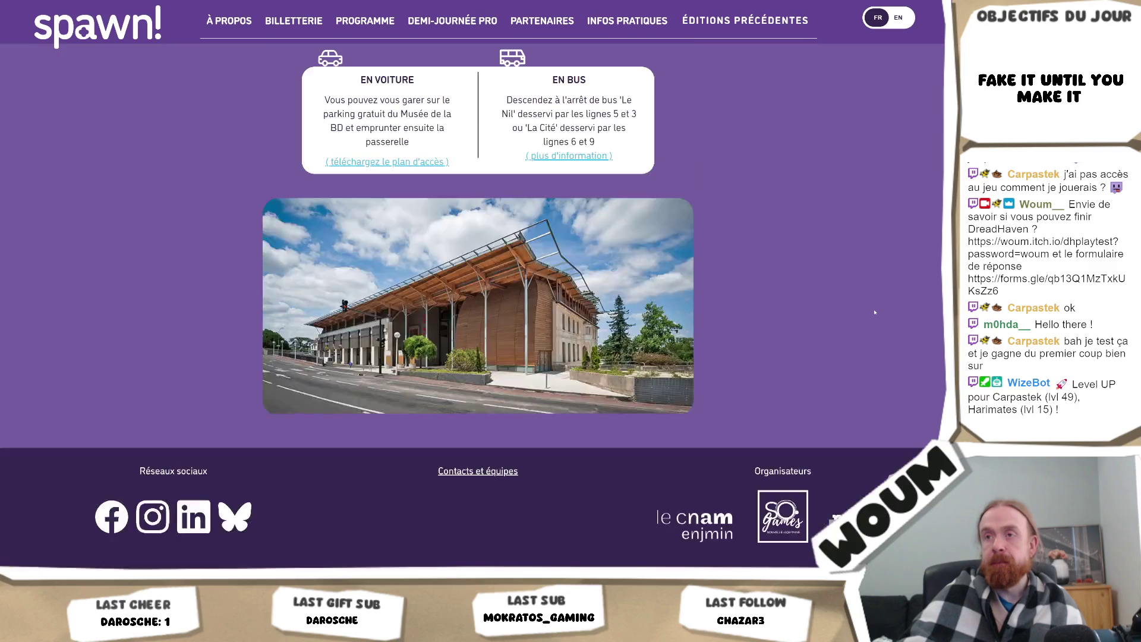
scroll(875, 312, "up", 1)
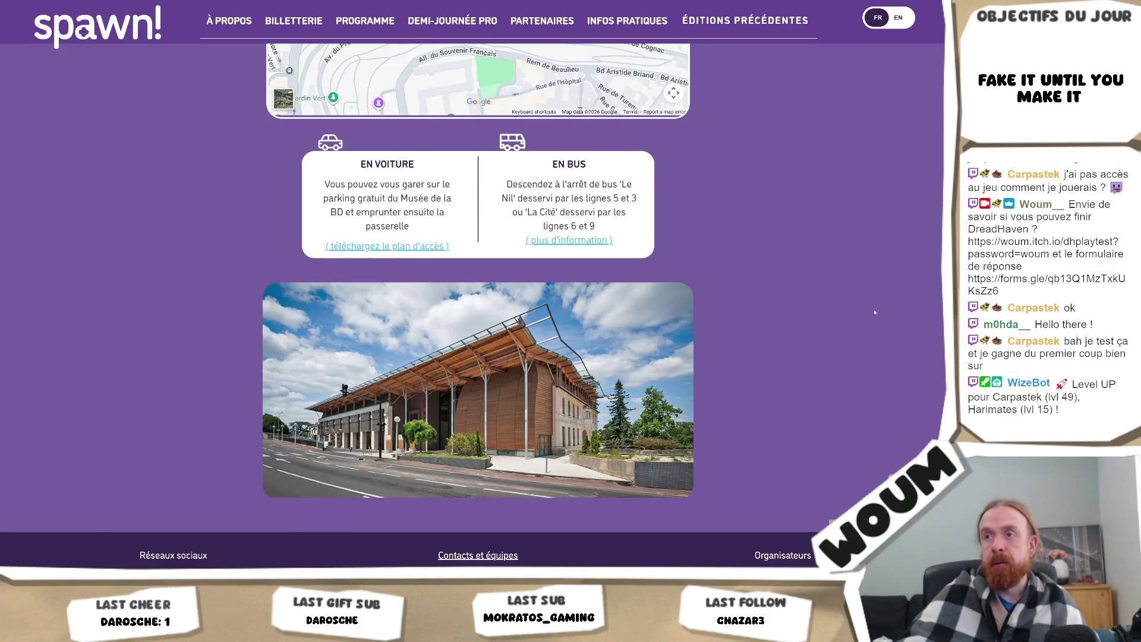
scroll(875, 312, "up", 3)
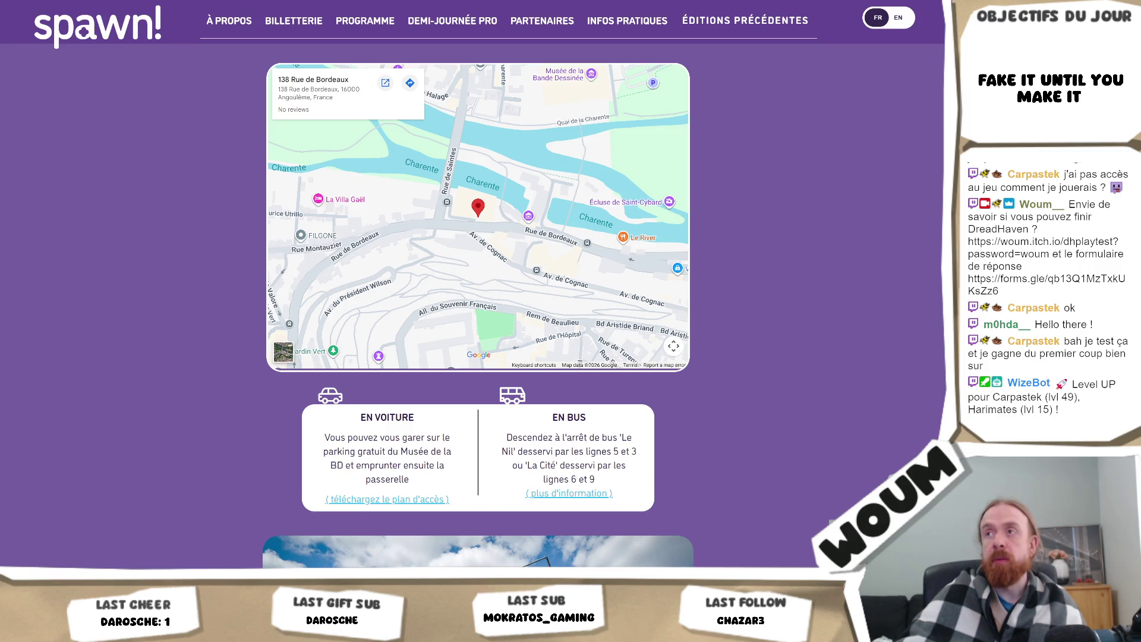
scroll(942, 338, "up", 10)
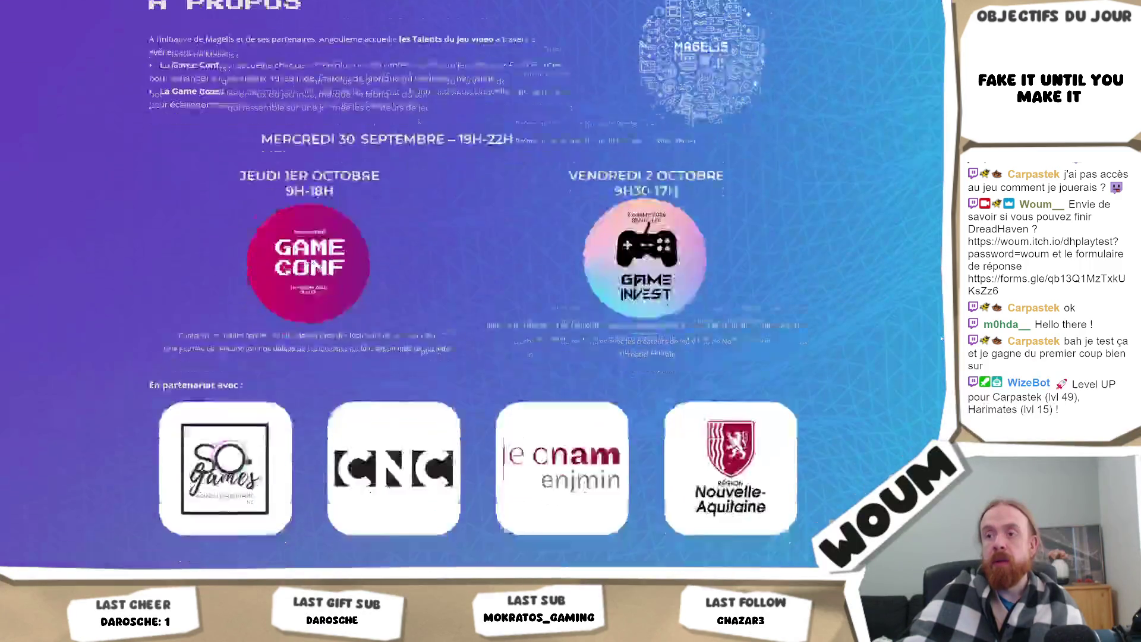
scroll(942, 339, "down", 12)
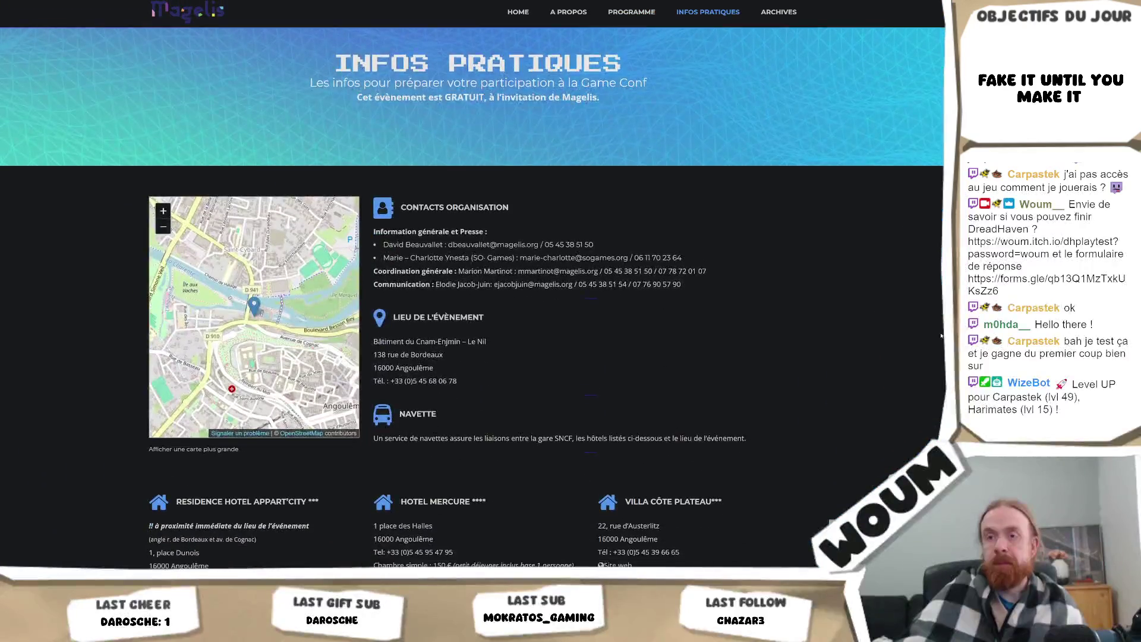
- Compare with the spawn! venue map, then zoom and pan the map closely around Le Nil
key("ctrl+Tab")
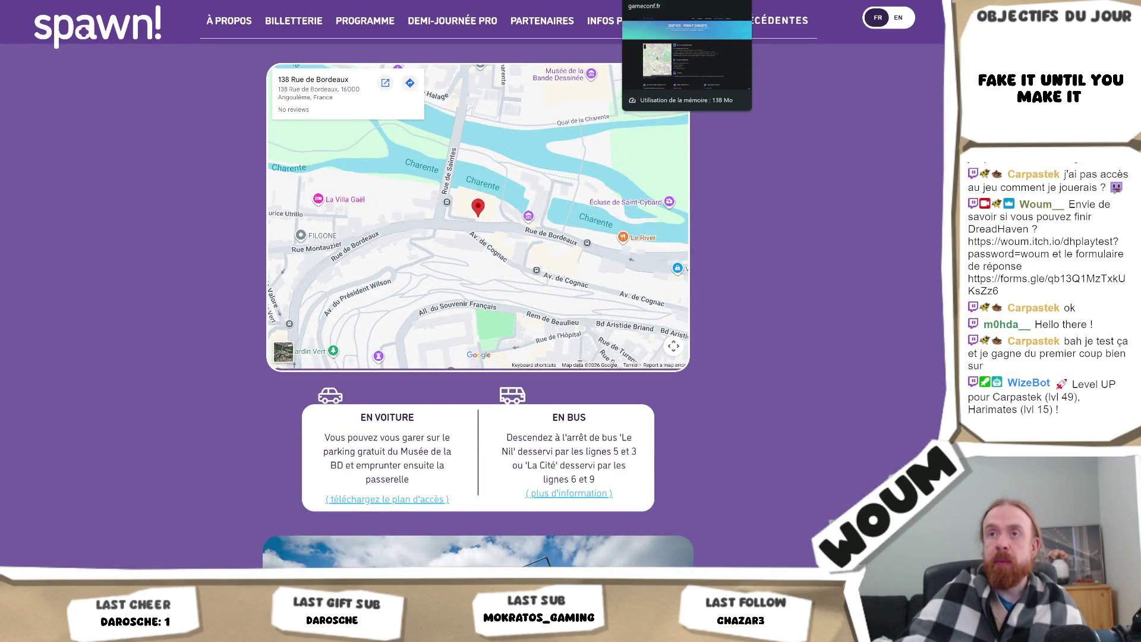
key("ctrl+shift+Tab")
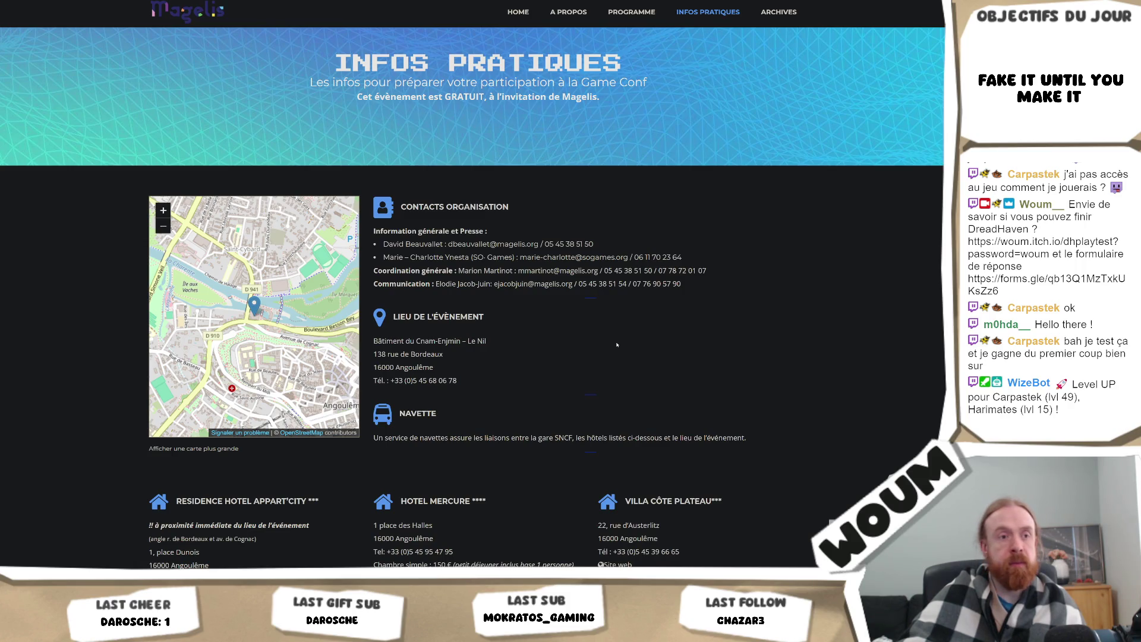
scroll(262, 319, "up", 4)
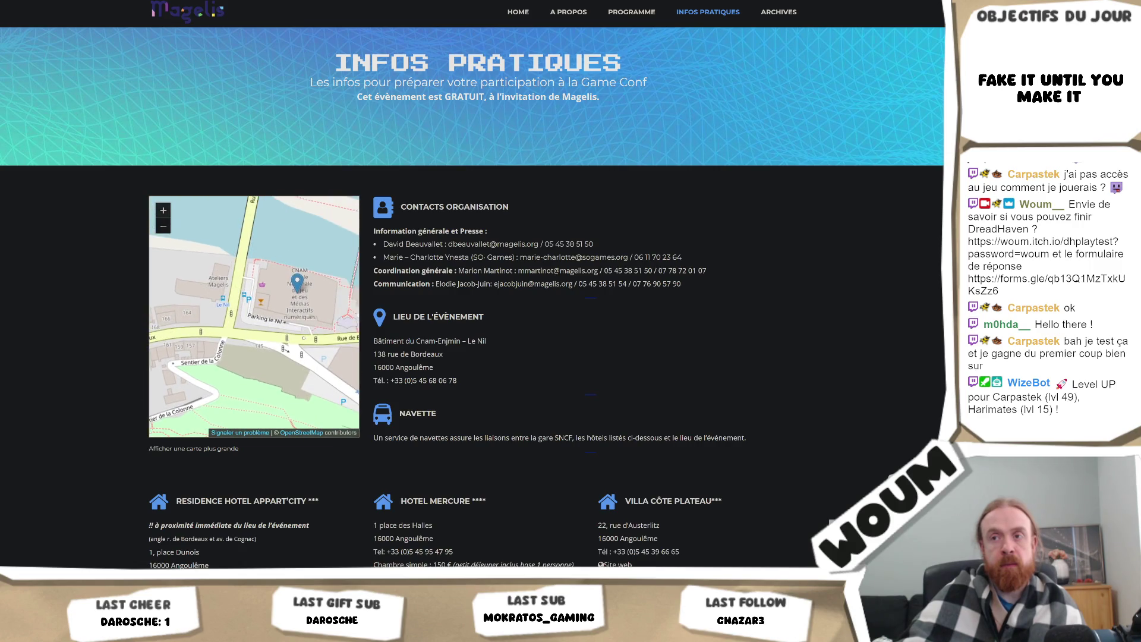
left_click_drag(284, 343, 255, 346)
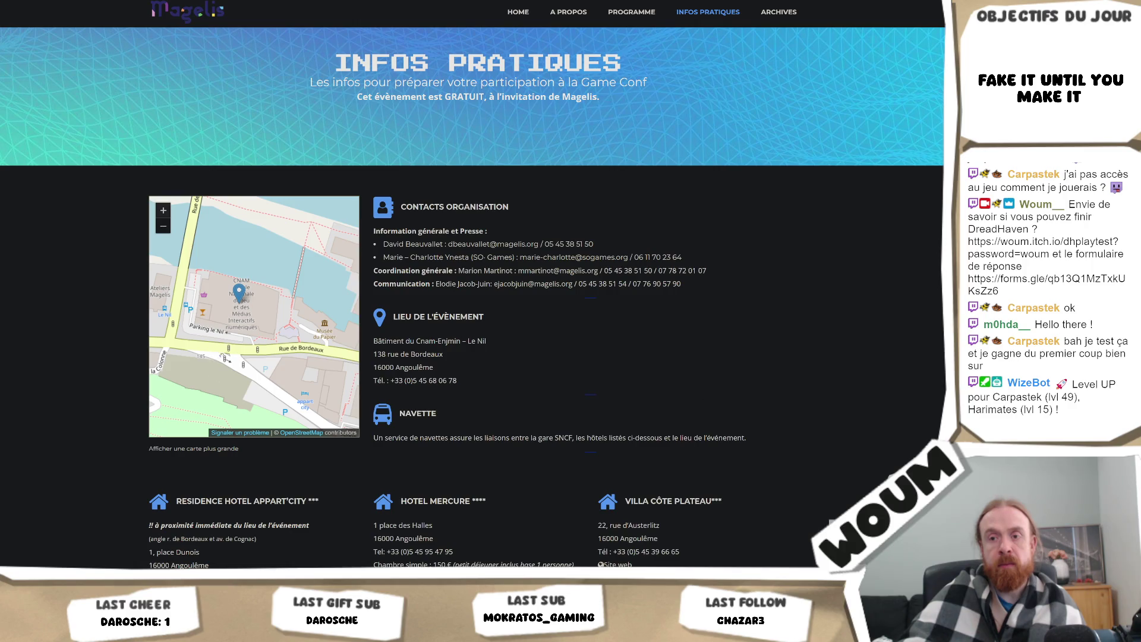
scroll(236, 353, "down", 1)
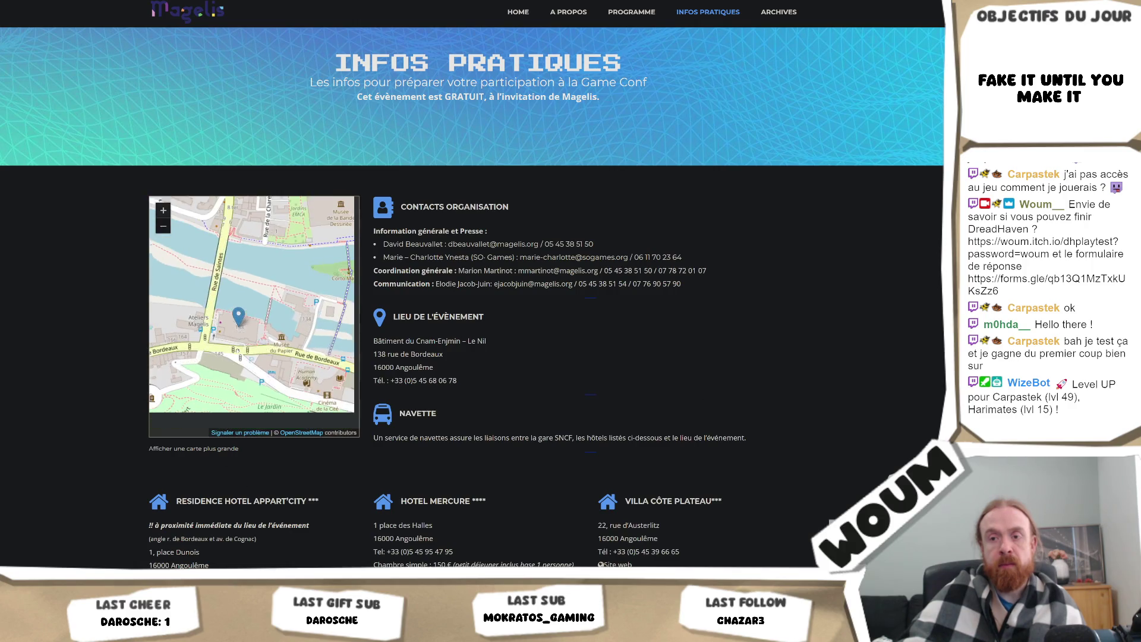
mouse_move(211, 395)
left_mouse_down()
mouse_move(263, 376)
mouse_move(278, 387)
left_mouse_up()
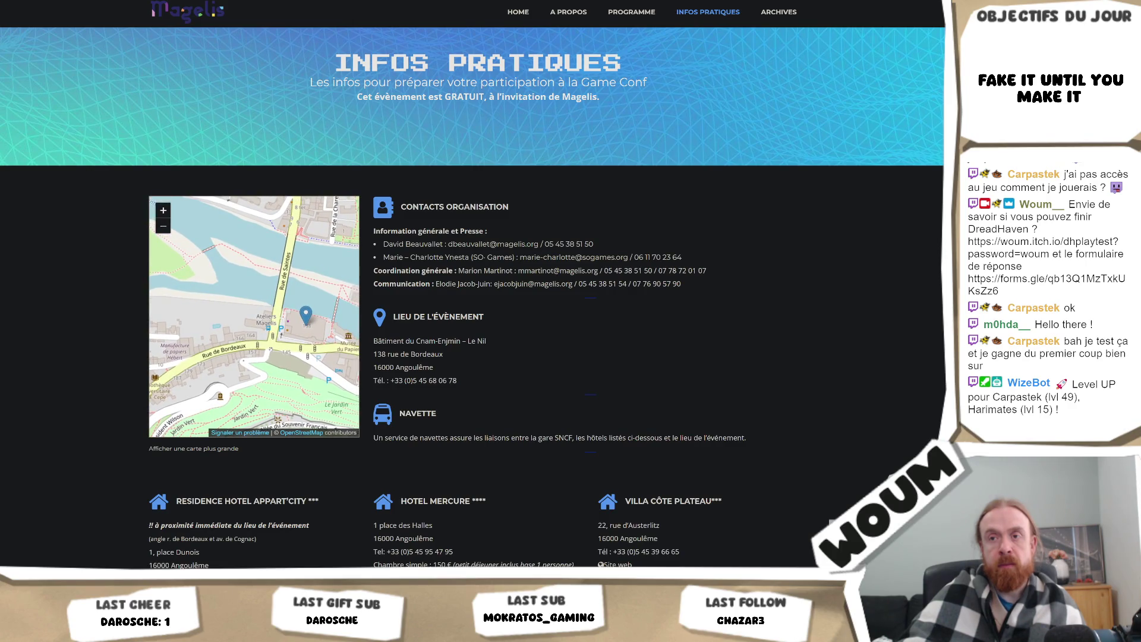
scroll(271, 350, "up", 1)
left_click_drag(275, 359, 274, 323)
scroll(274, 339, "down", 1)
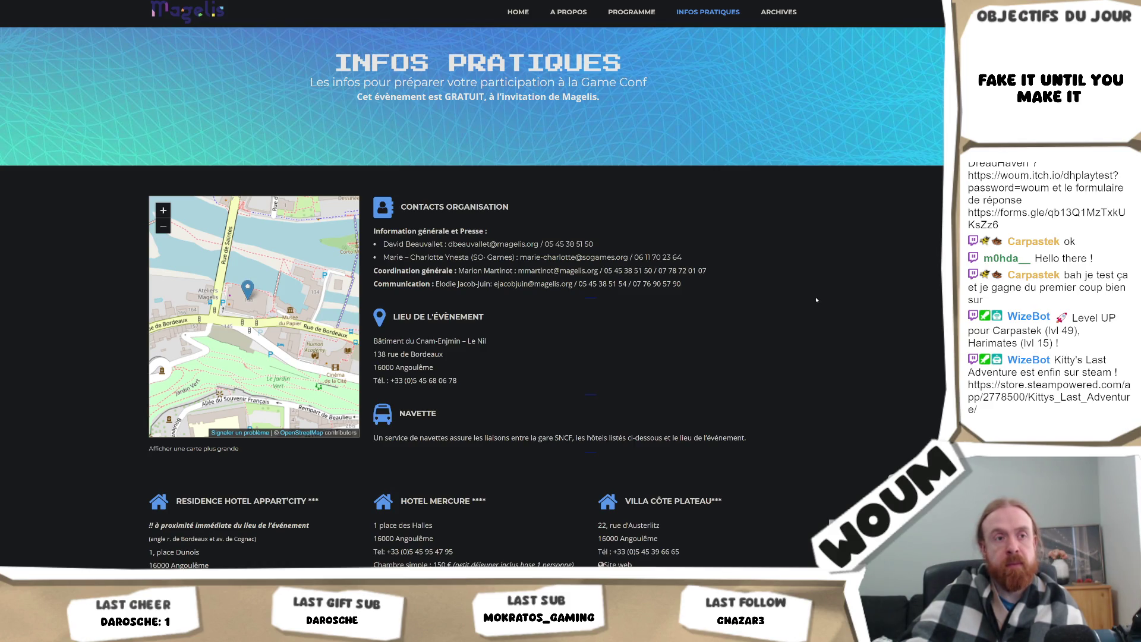
scroll(817, 300, "down", 5)
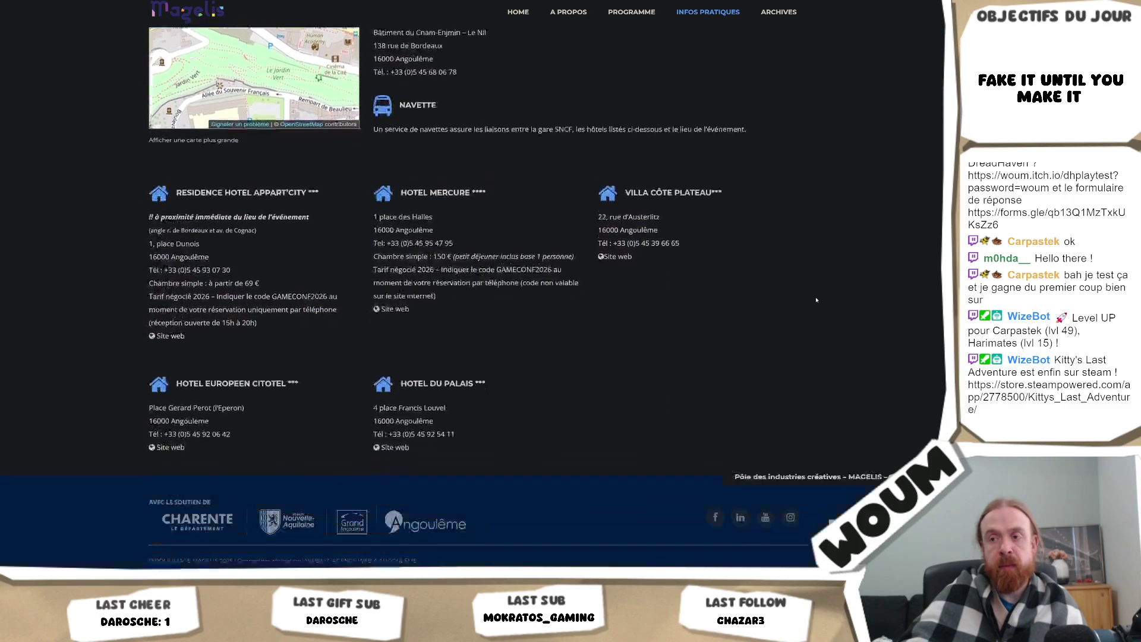
scroll(817, 301, "up", 6)
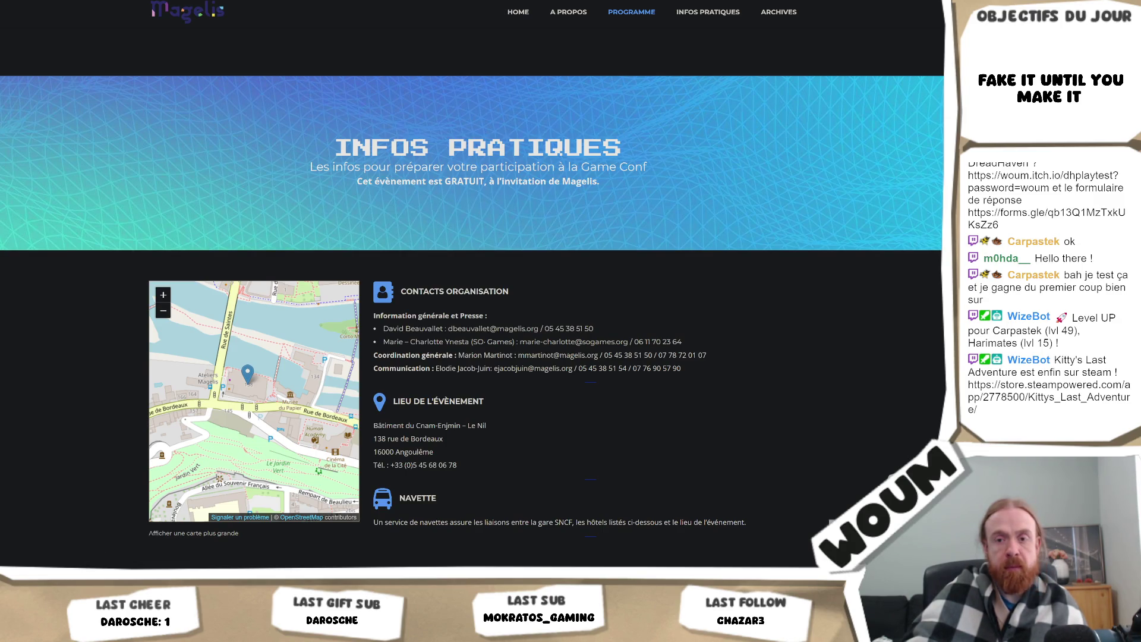
key("alt+Tab")
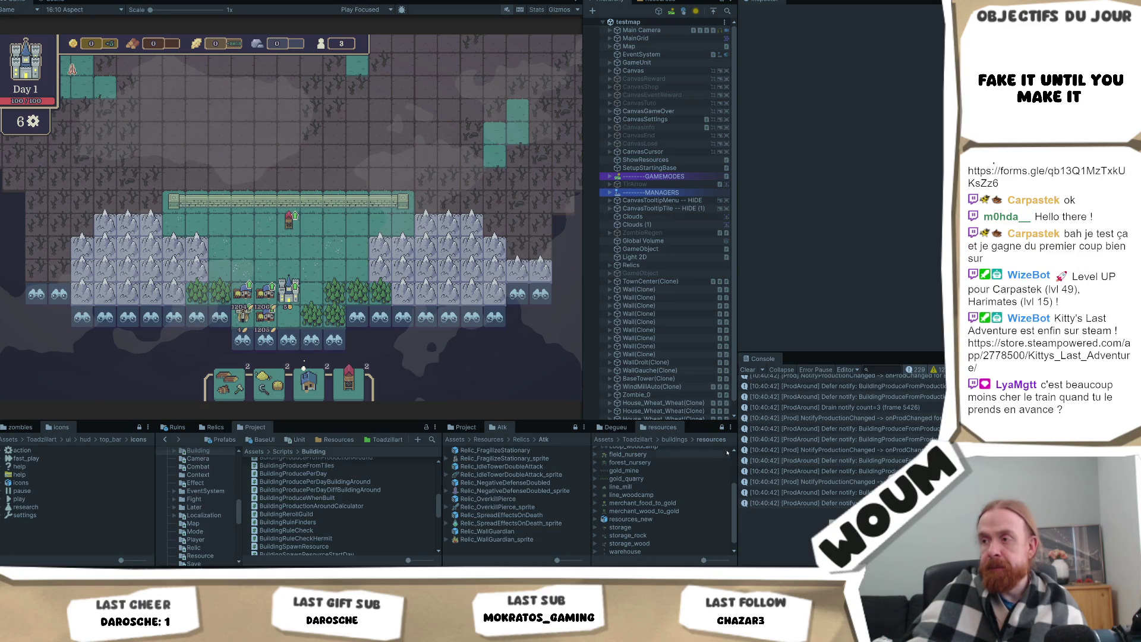
- Widen the Console to read the defer-notify and NotifyProductionChanged stack traces, then restore the layout
left_click_drag(736, 442, 479, 443)
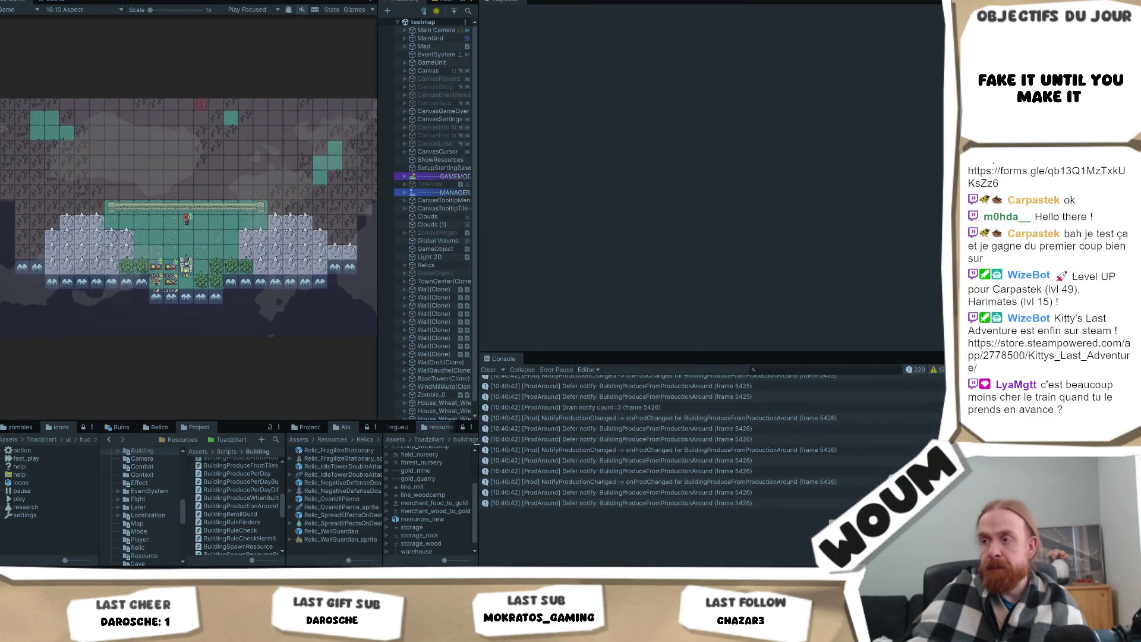
scroll(881, 463, "up", 3)
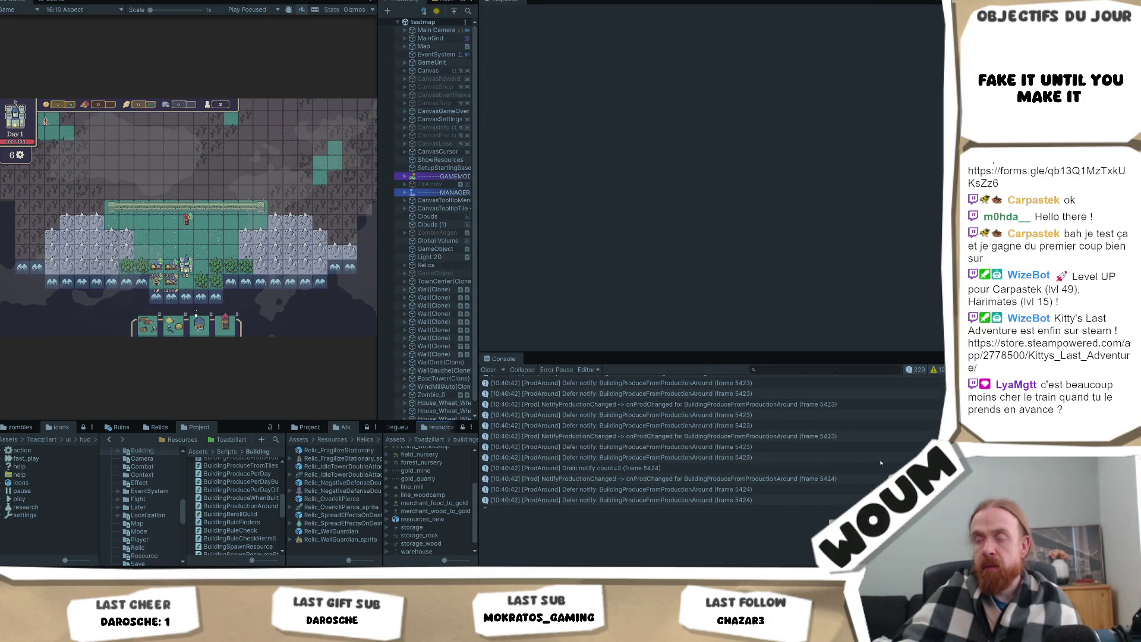
left_click(691, 447)
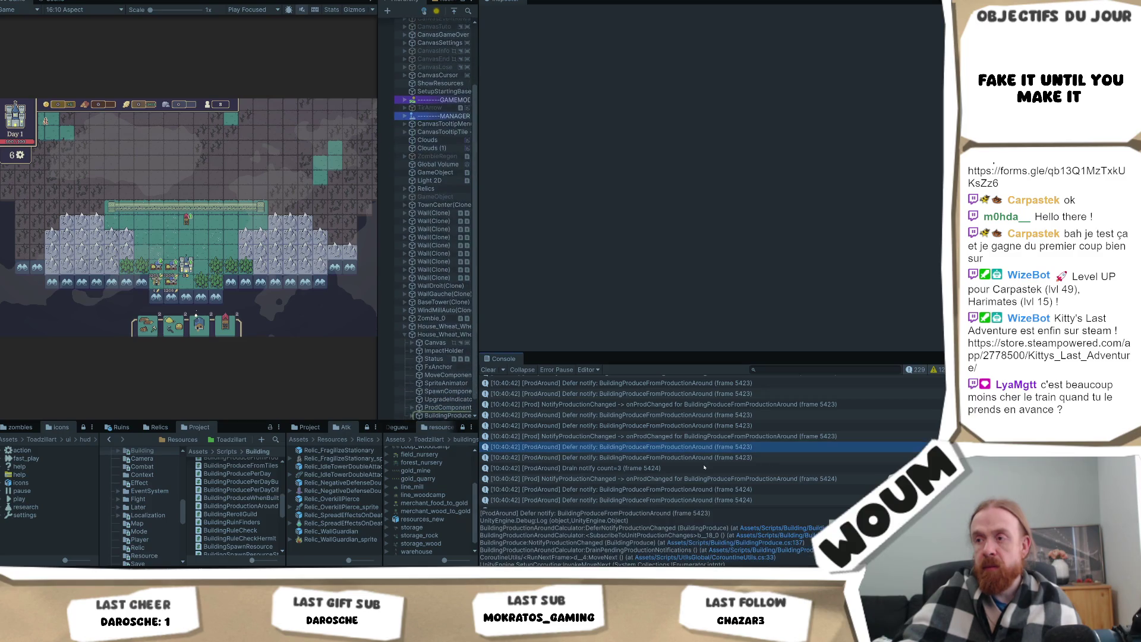
left_click(712, 436)
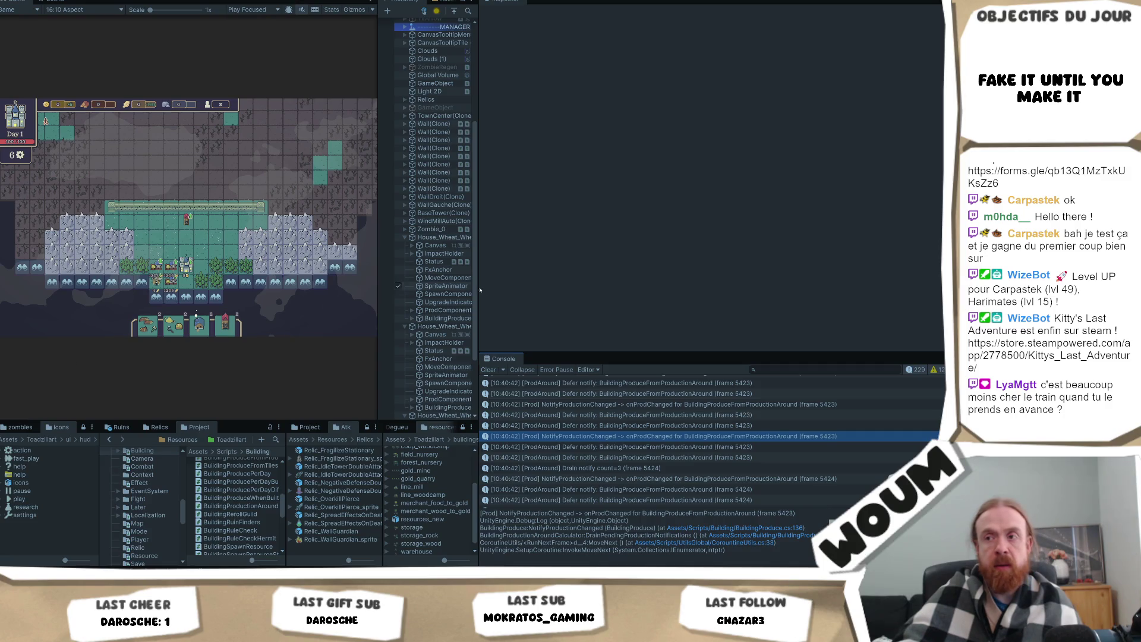
left_click_drag(480, 298, 680, 304)
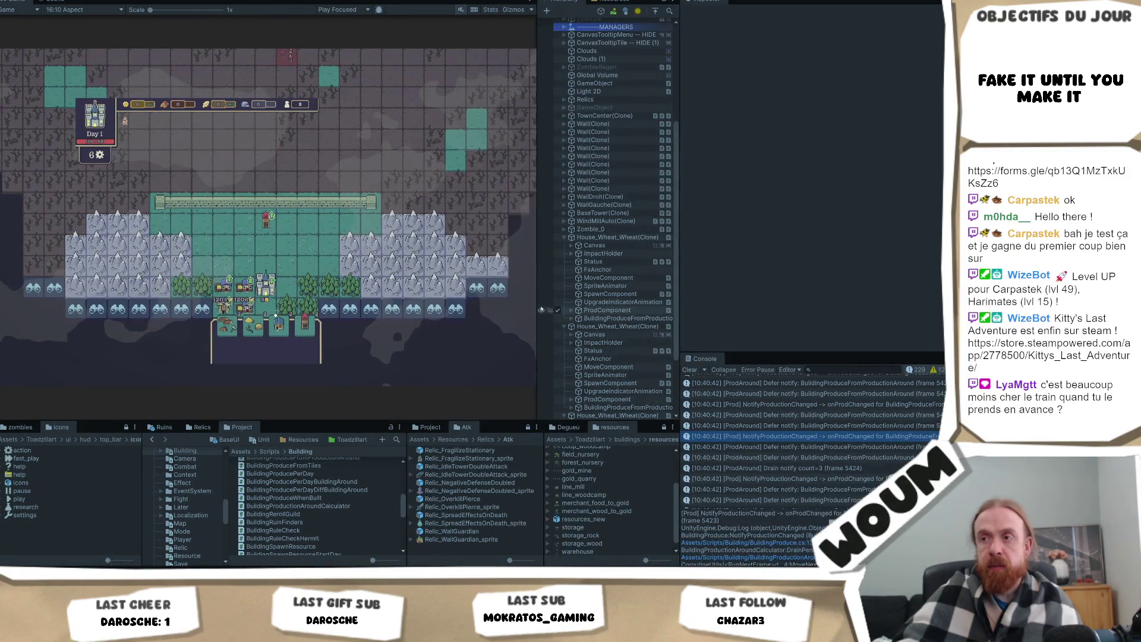
scroll(618, 262, "down", 3)
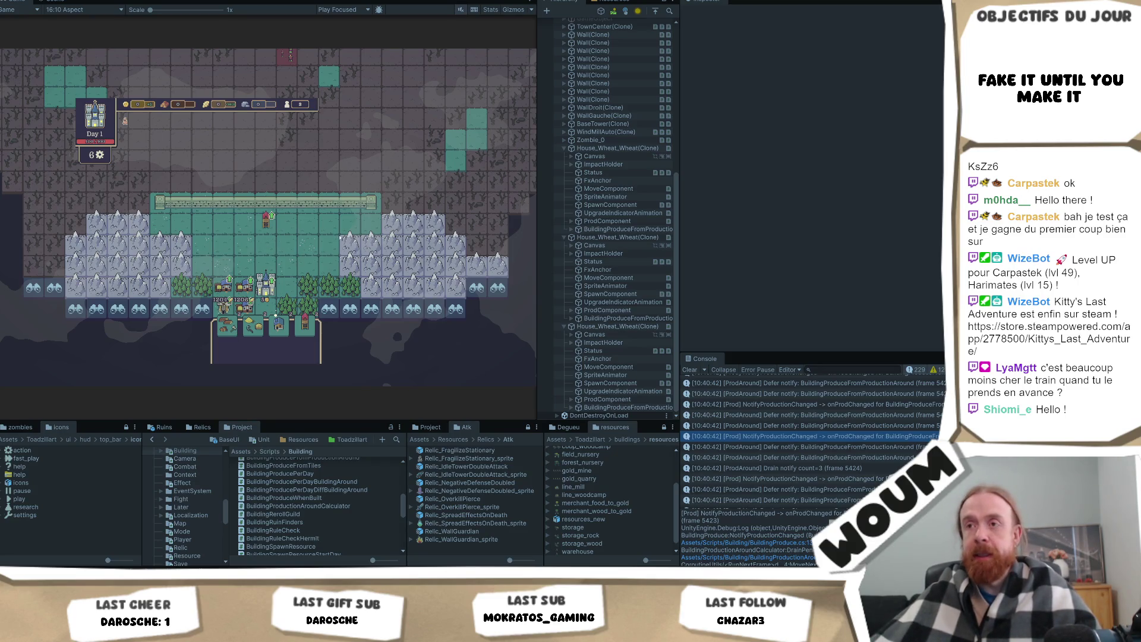
- Rename the three House_Wheat_Wheat clones to wheat 1, wheat 2 and wheat 3
left_click(619, 237)
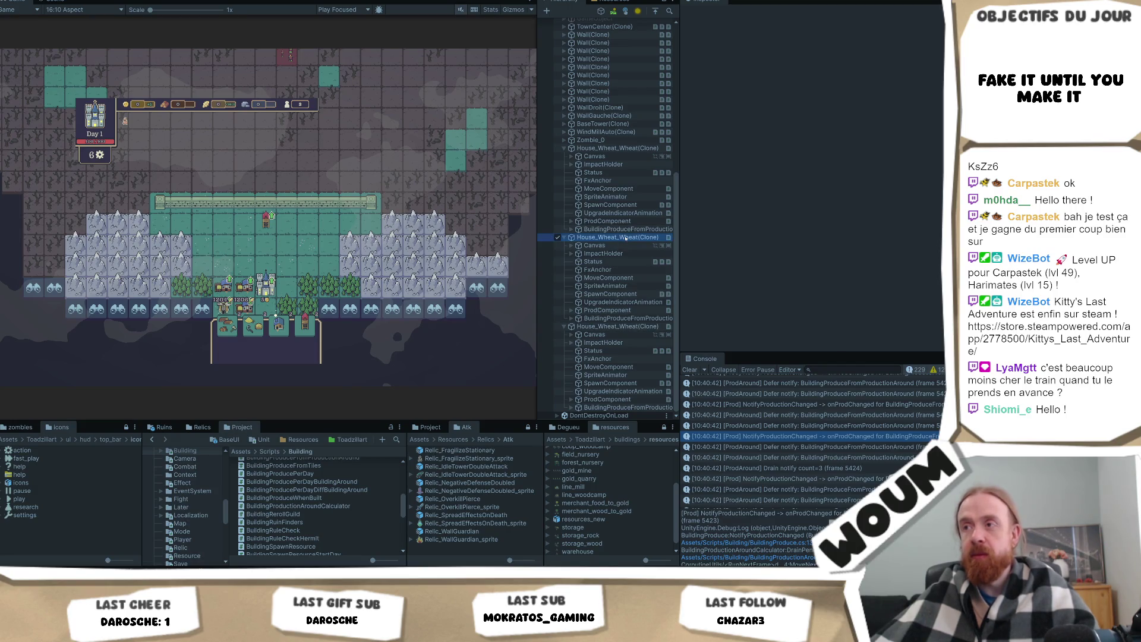
left_click(668, 237)
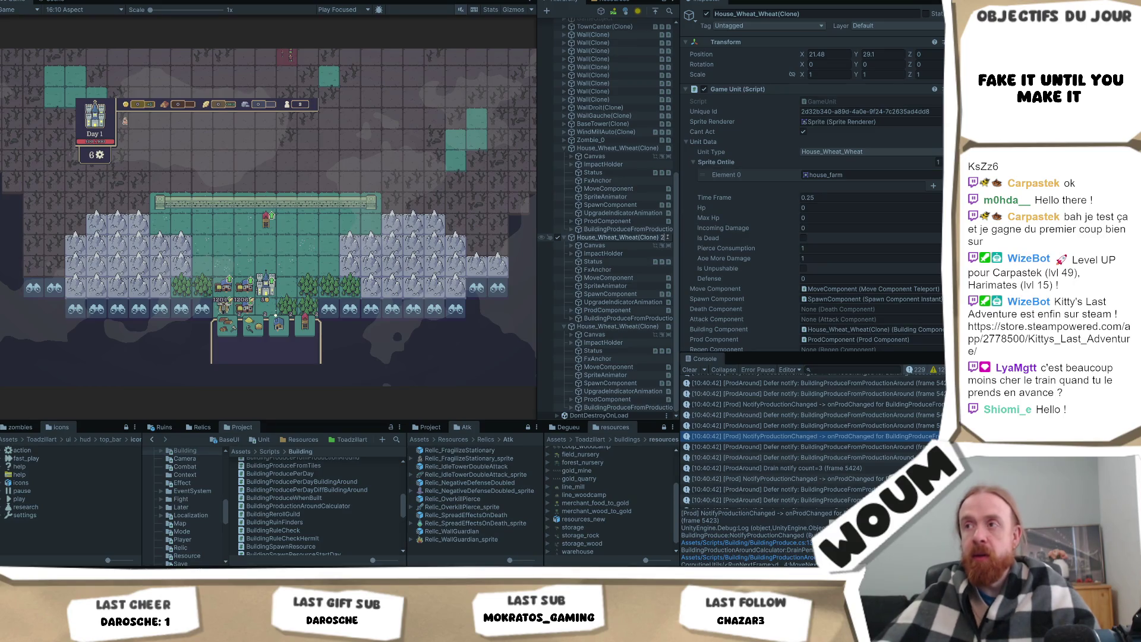
left_click(647, 149)
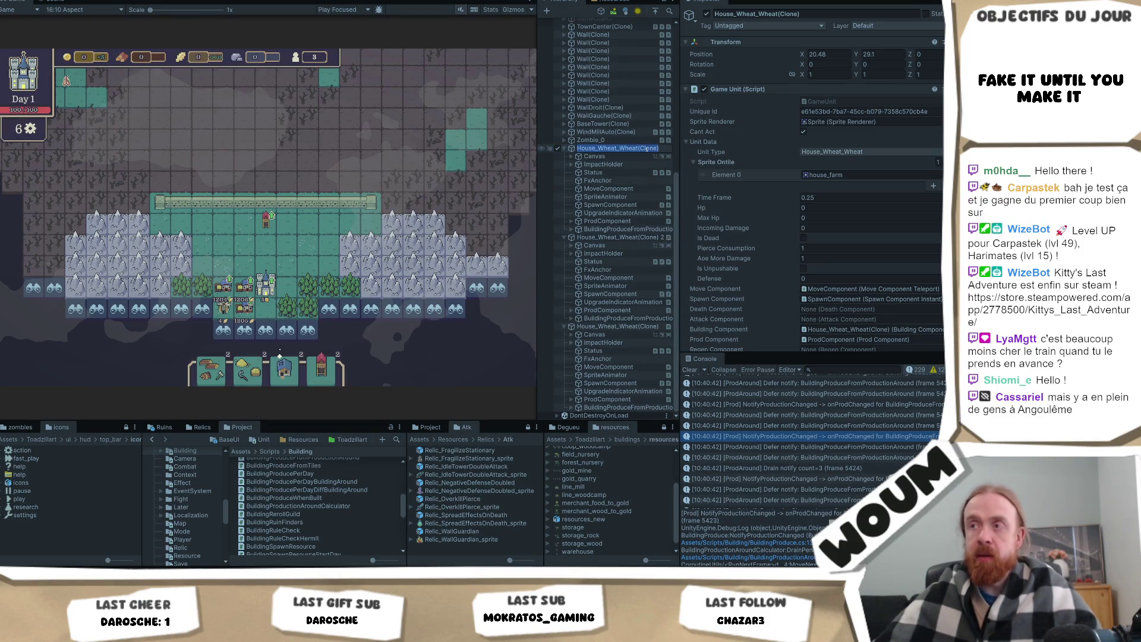
type("wheat 1")
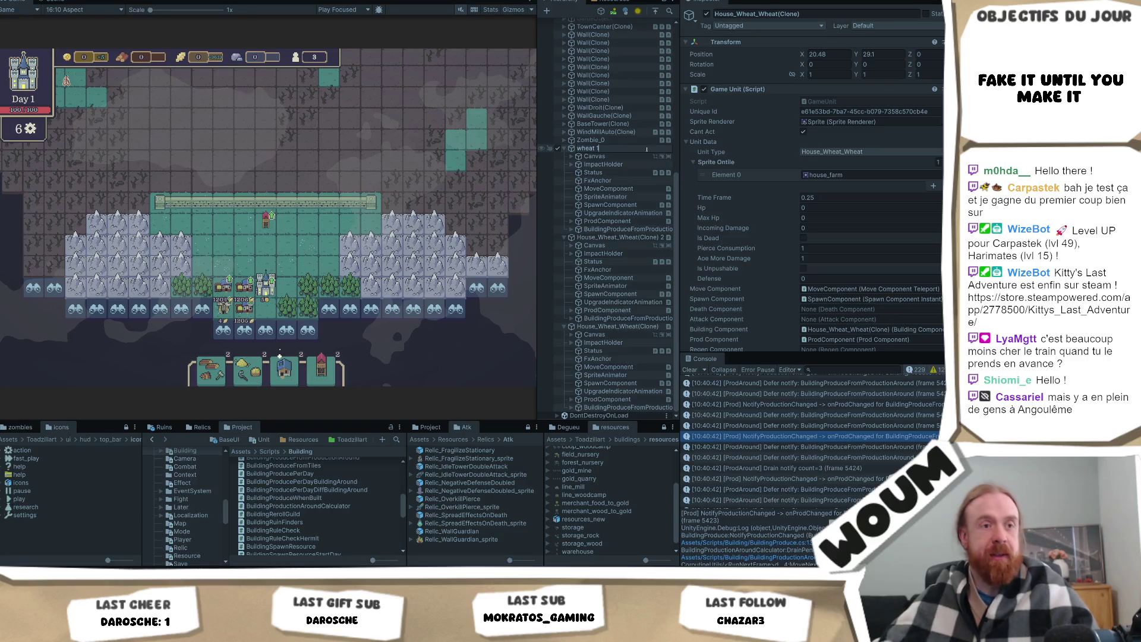
left_click(654, 238)
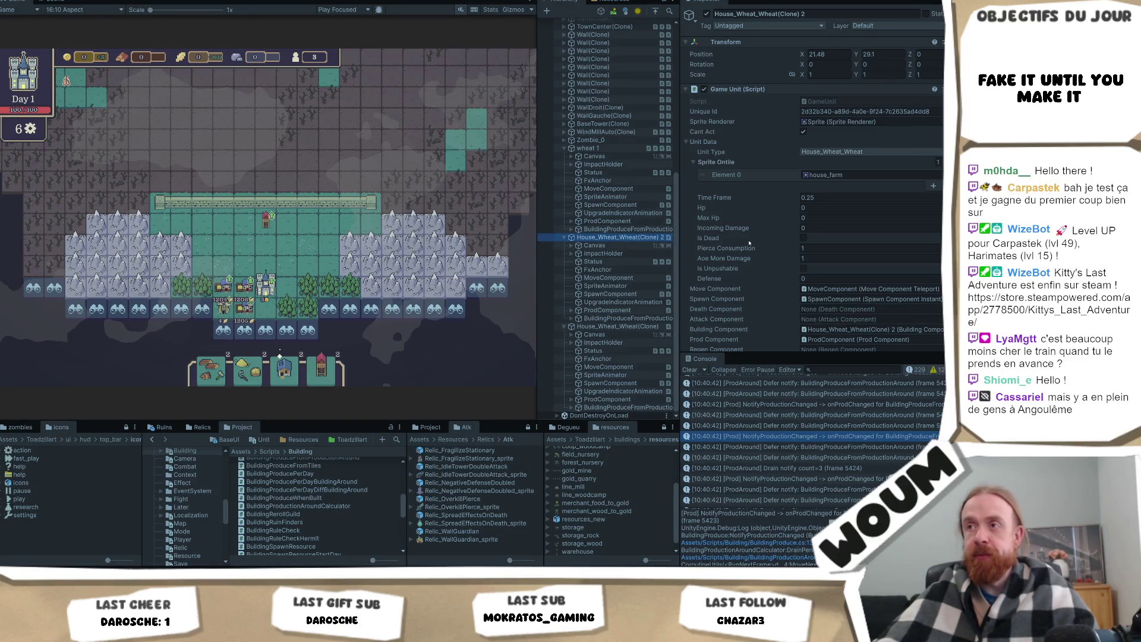
key("F2")
type("wheat 2")
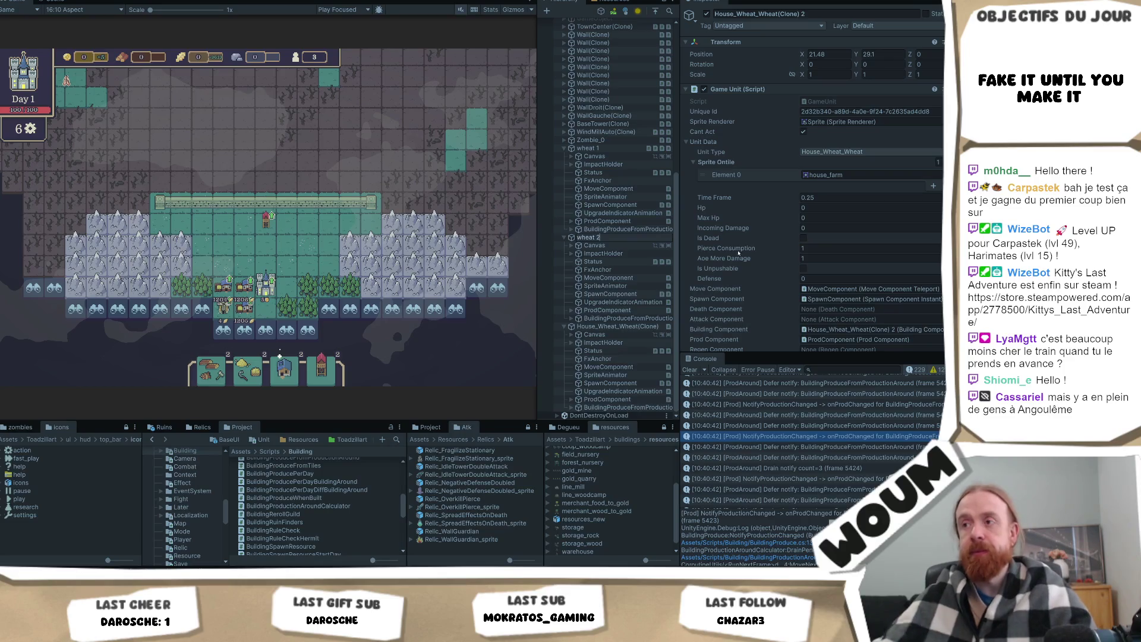
left_click(542, 326)
key("F2")
type("wheat 3")
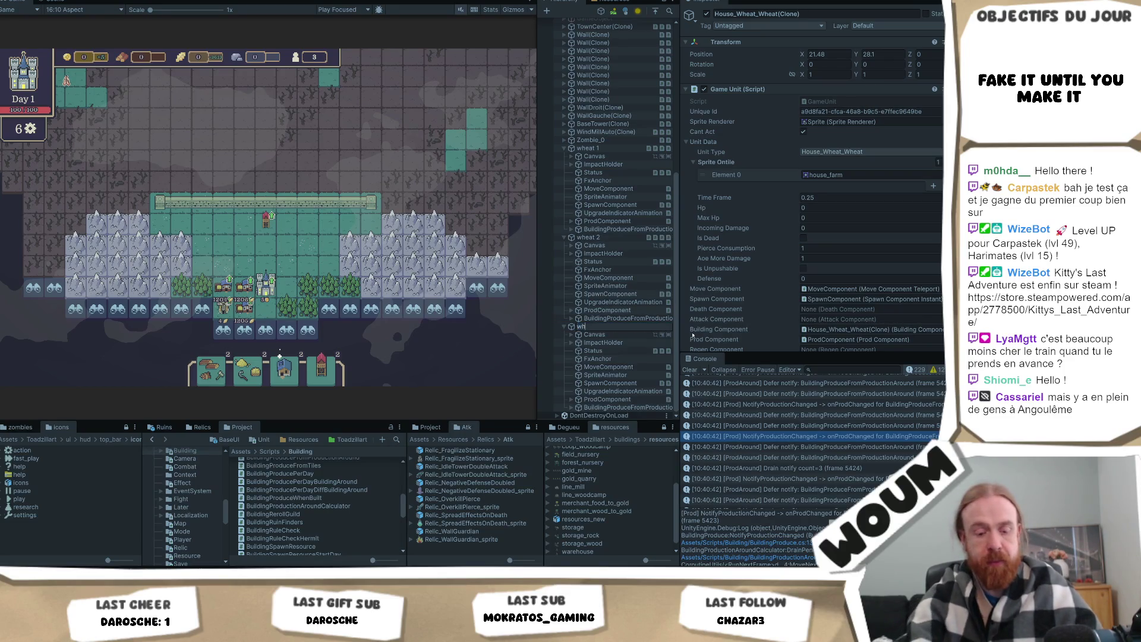
- Inspect wheat 3's Canvas and unit data, then clear the Console
left_click(619, 335)
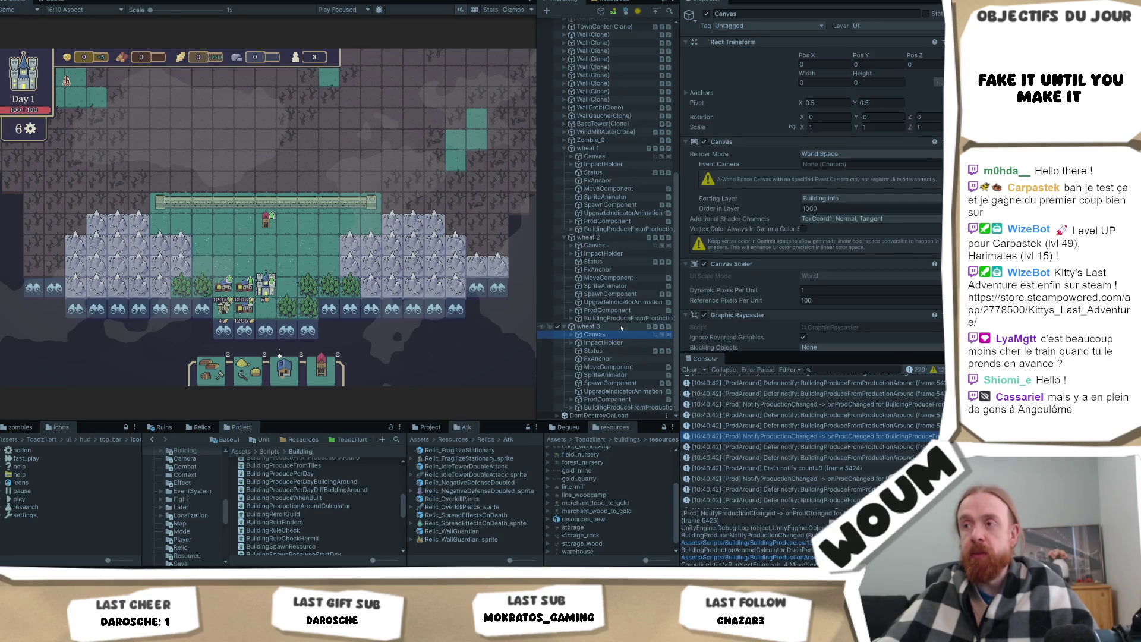
left_click(620, 327)
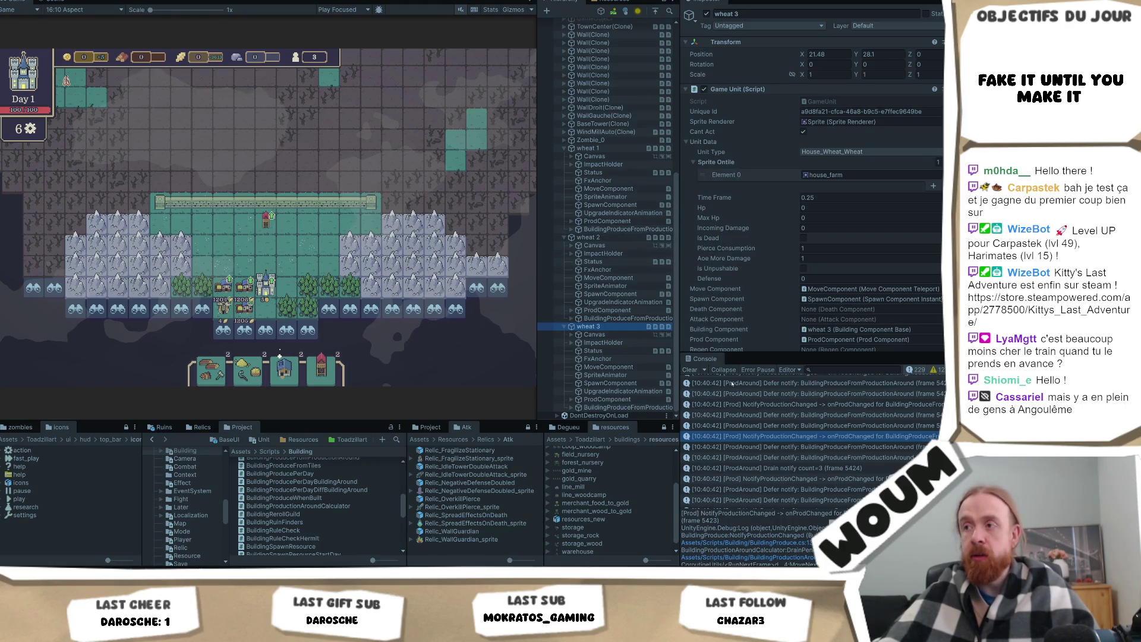
left_click(689, 369)
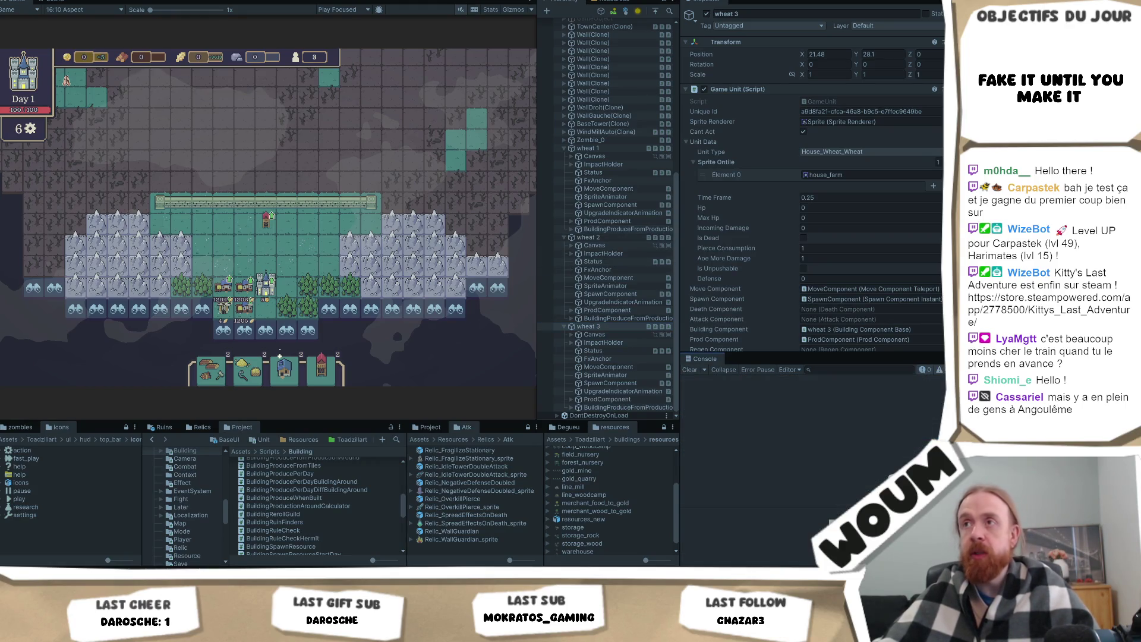
- Widen the Inspector/Console column and step through the wheat 1 to wheat 3 ProdAround traces
scroll(279, 356, "down", 3)
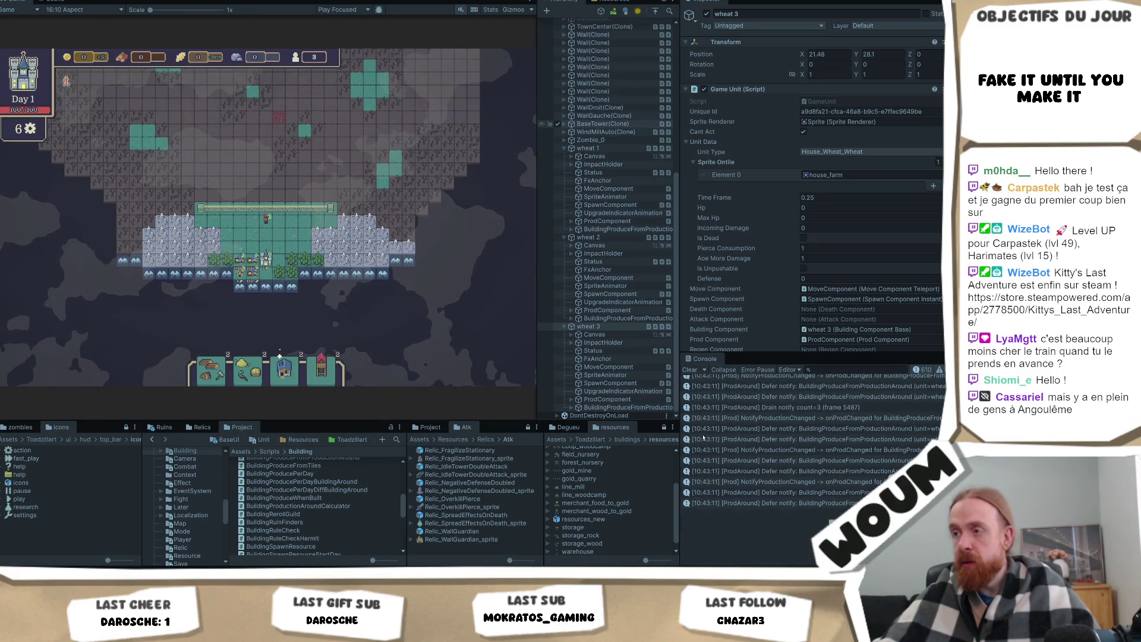
left_click_drag(680, 267, 519, 268)
left_click(820, 432)
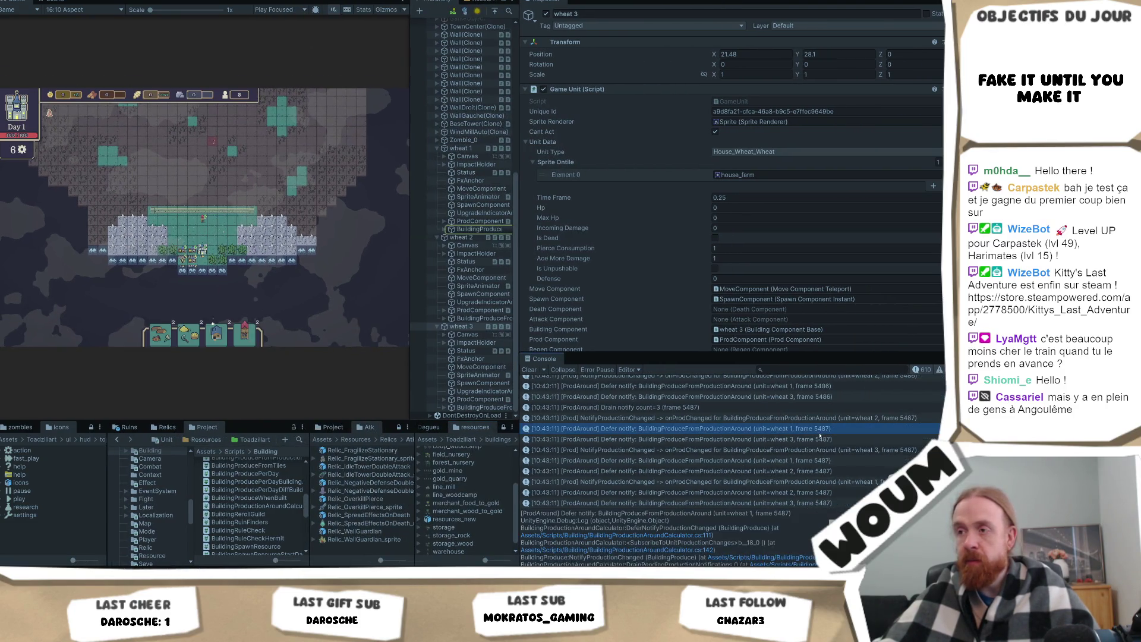
key("Up")
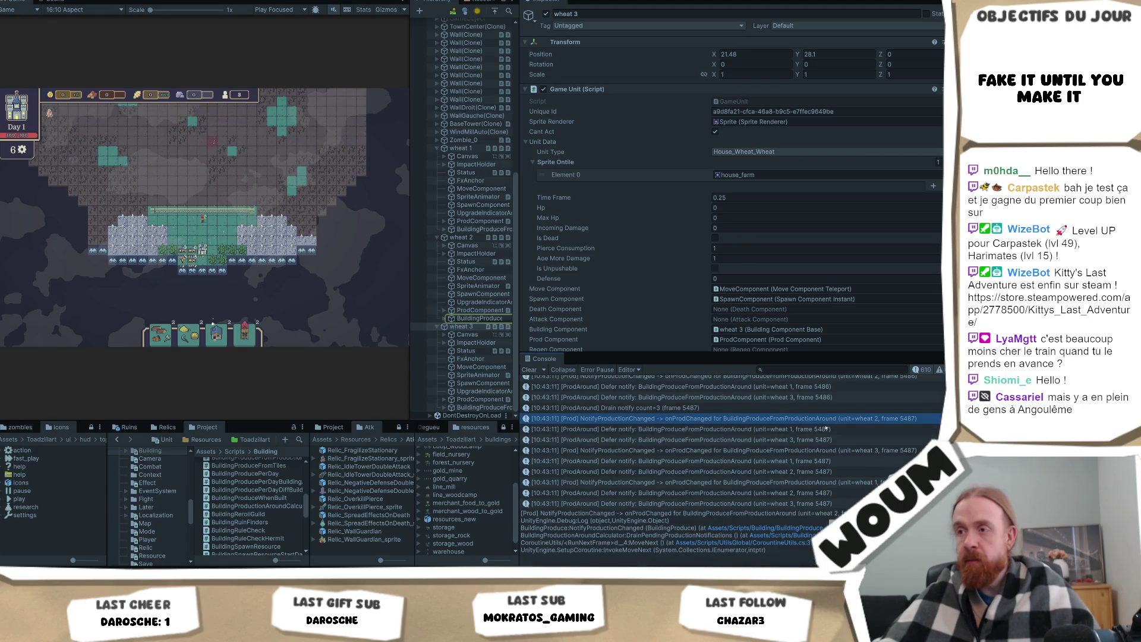
left_click(822, 440, "shift")
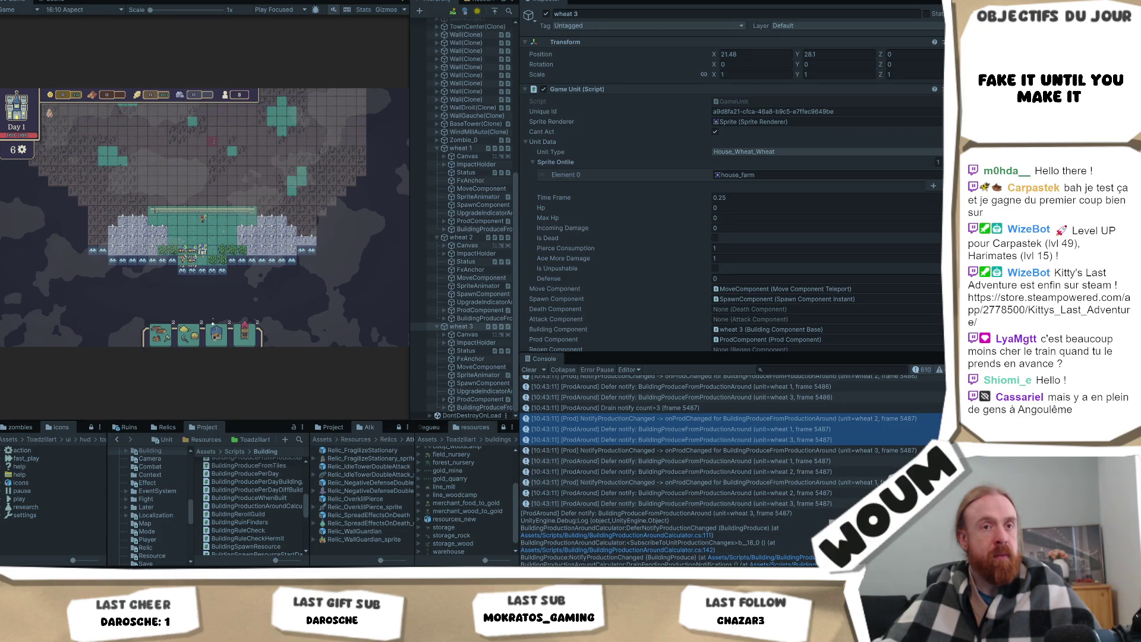
- Compare the wheat 2 notification and defer-notify entries, then clear the Console
left_click(820, 419)
left_click(813, 473, "shift")
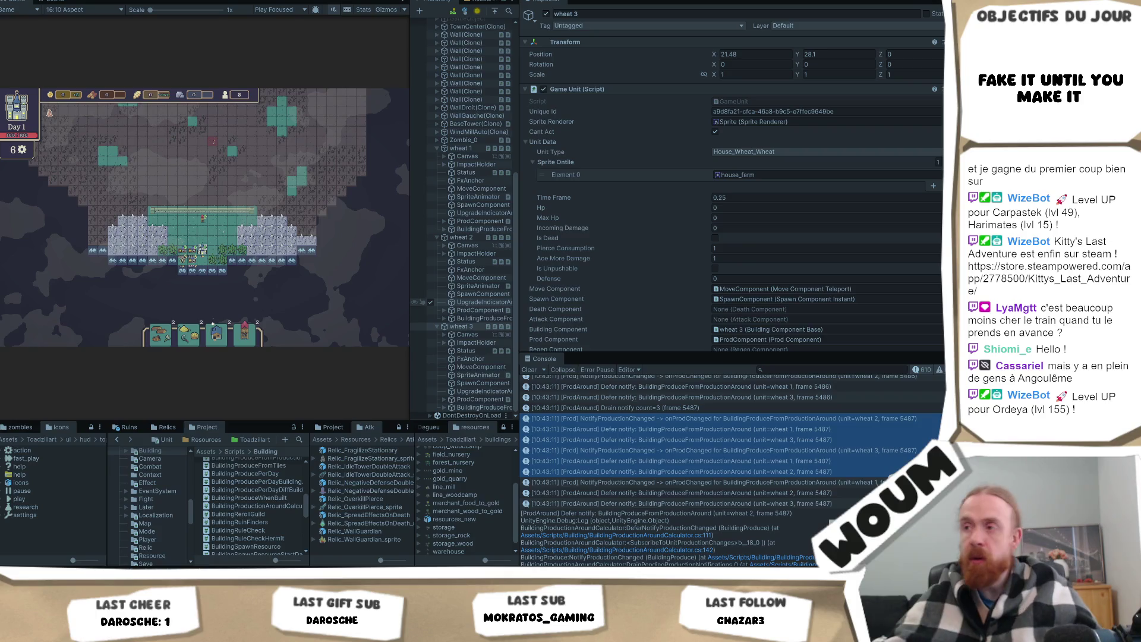
left_click(528, 369)
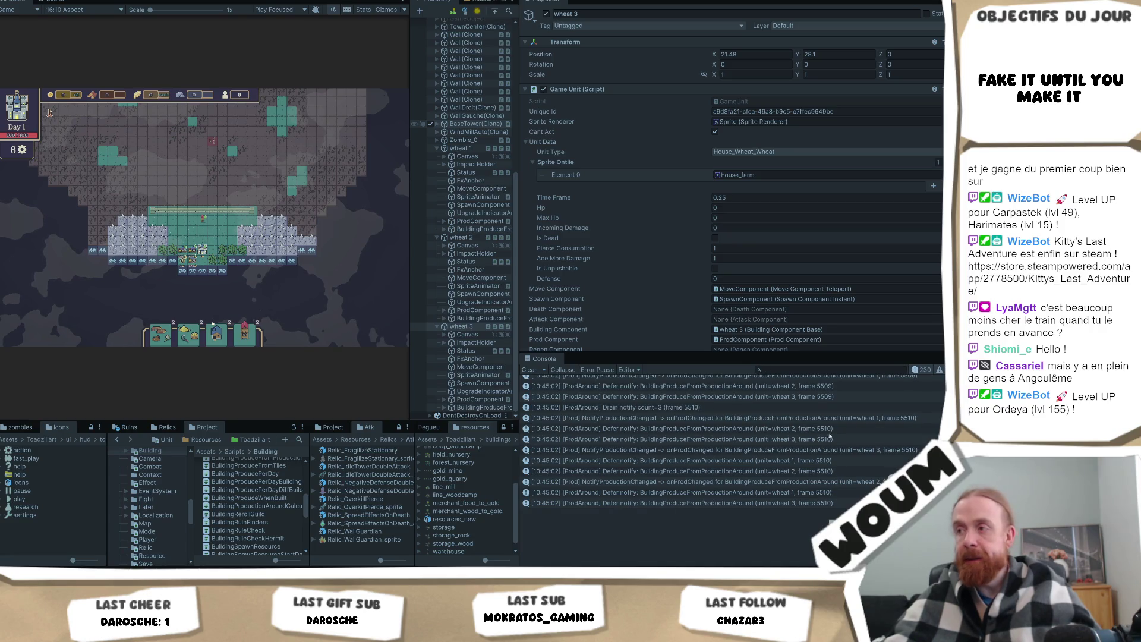
- Read the traces of the wheat 1 through wheat 3 entries, then switch to Visual Studio
left_click(802, 418)
left_click(838, 503, "shift")
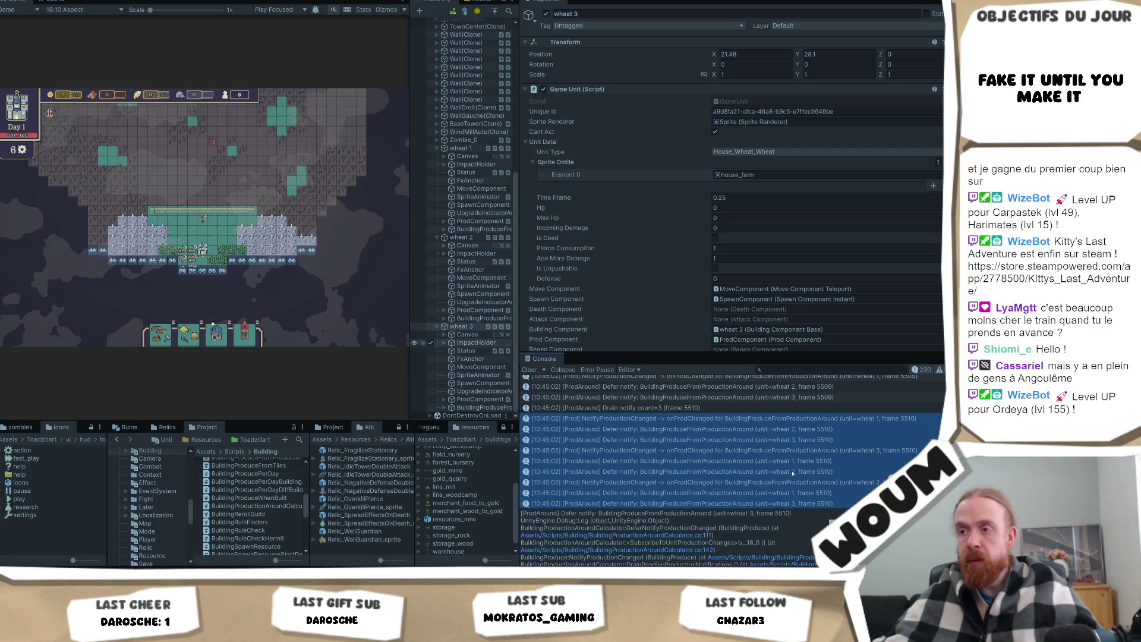
left_click(773, 419)
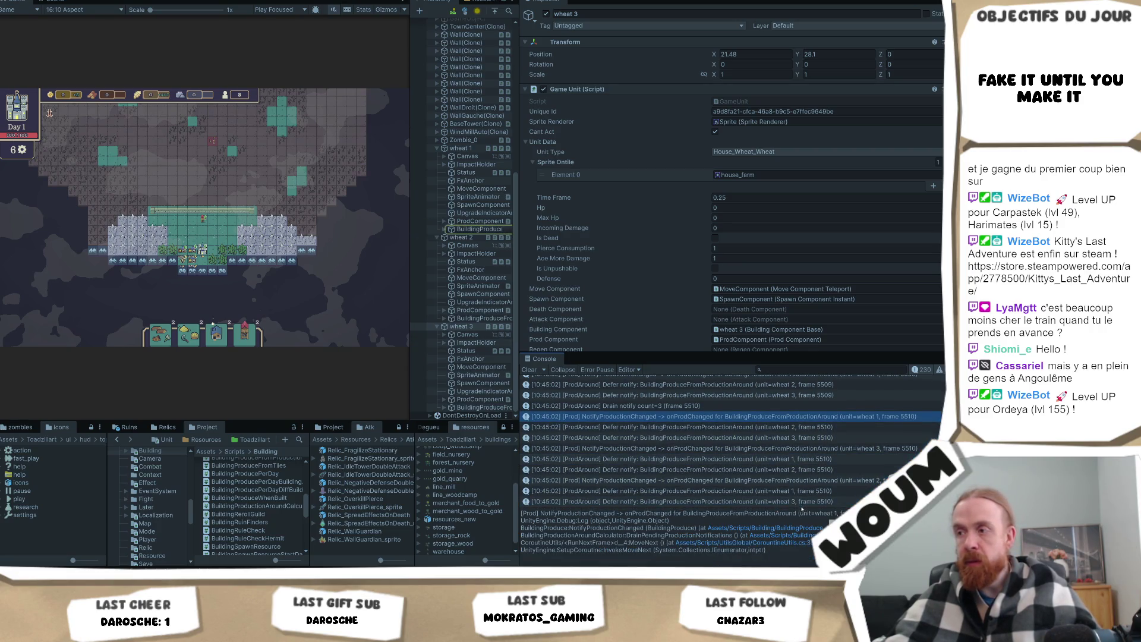
left_click(809, 503, "shift")
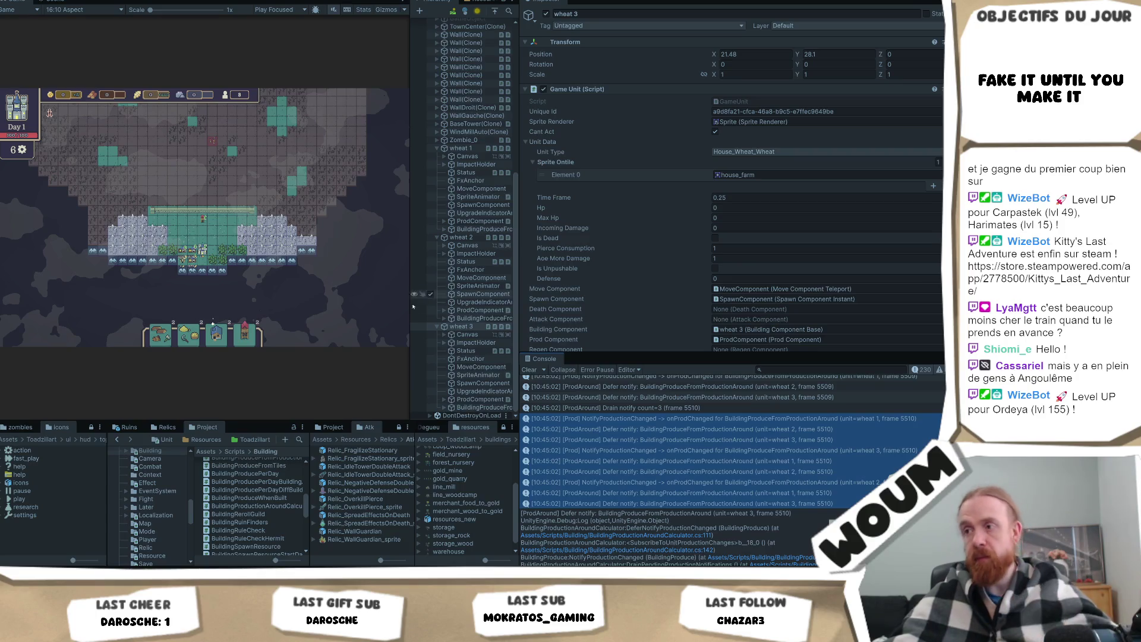
key("alt+Tab")
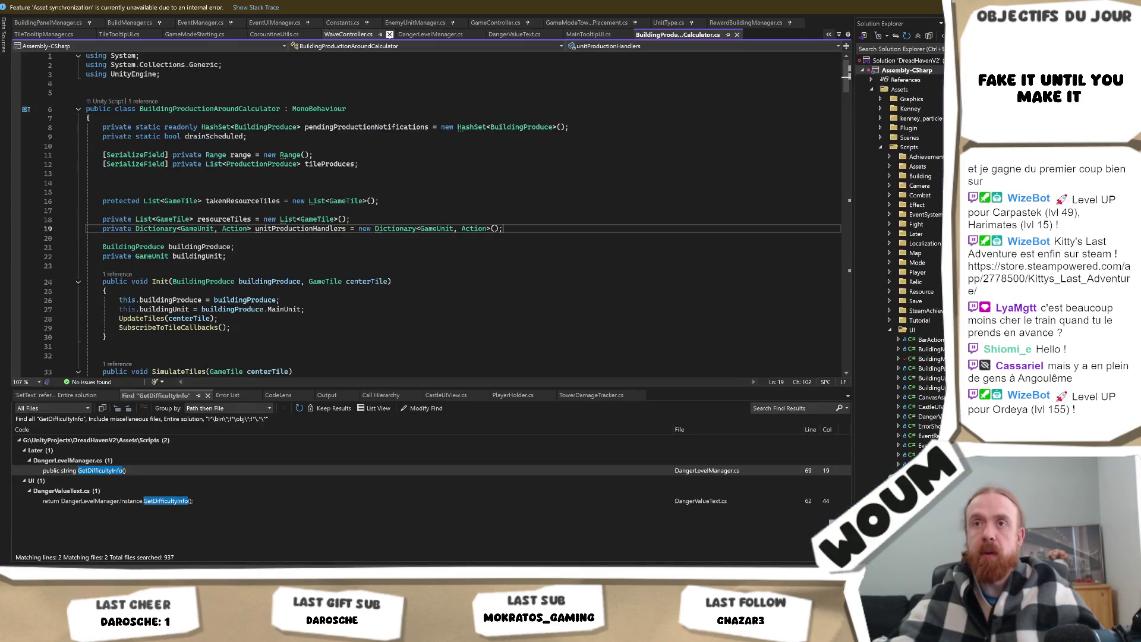
- Skim the fields and Init method of BuildingProductionAroundCalculator.cs, then return to Unity
scroll(401, 261, "down", 4)
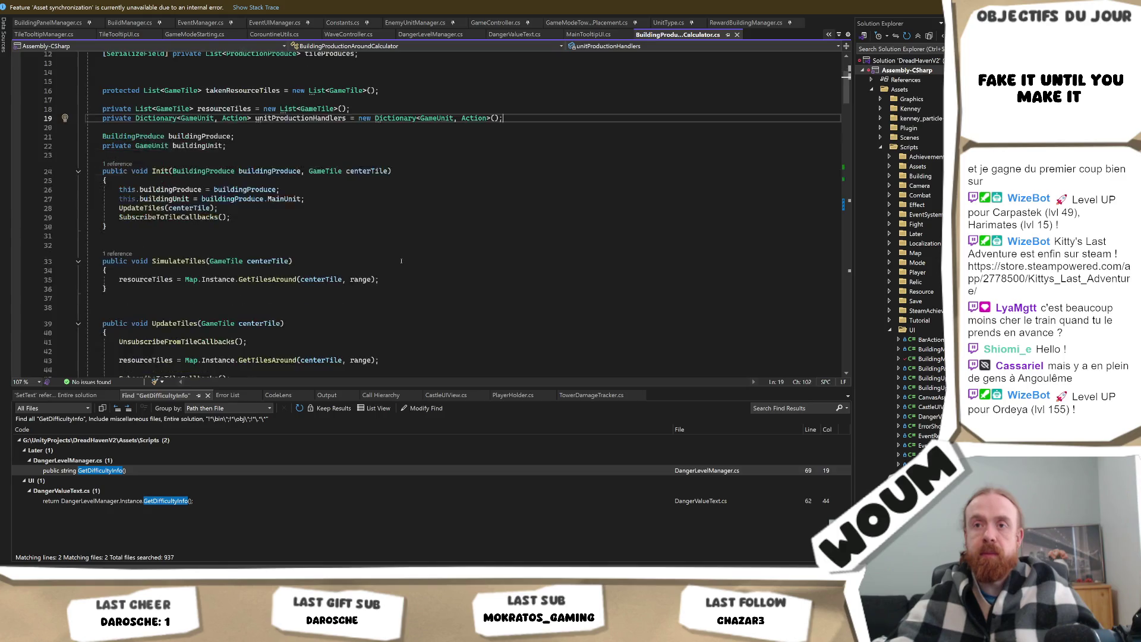
scroll(401, 261, "up", 3)
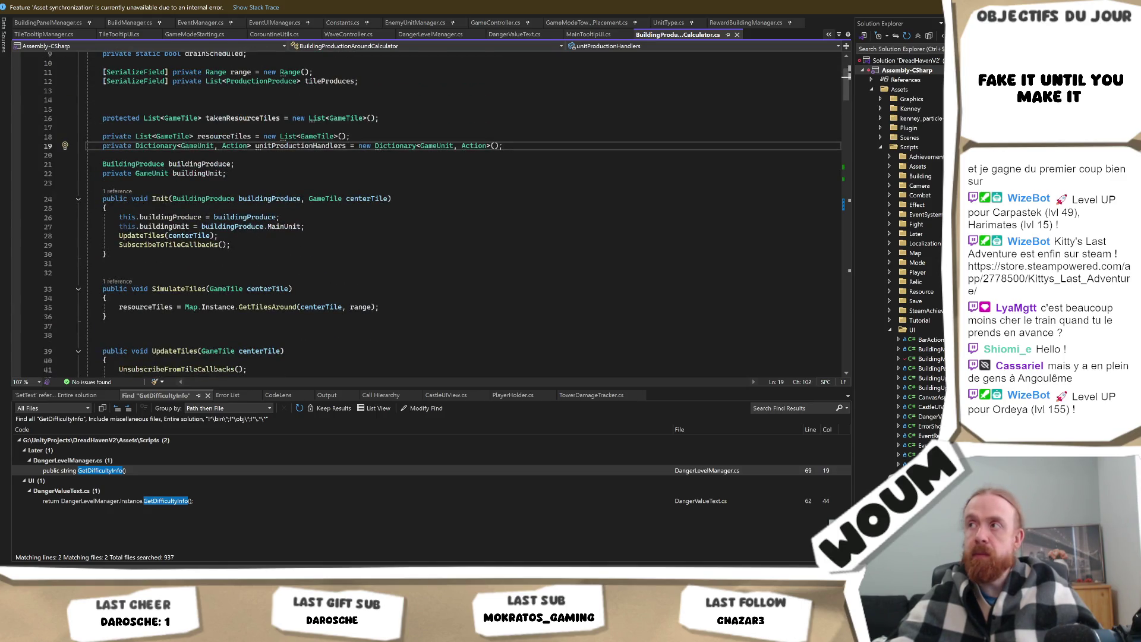
key("alt+Tab")
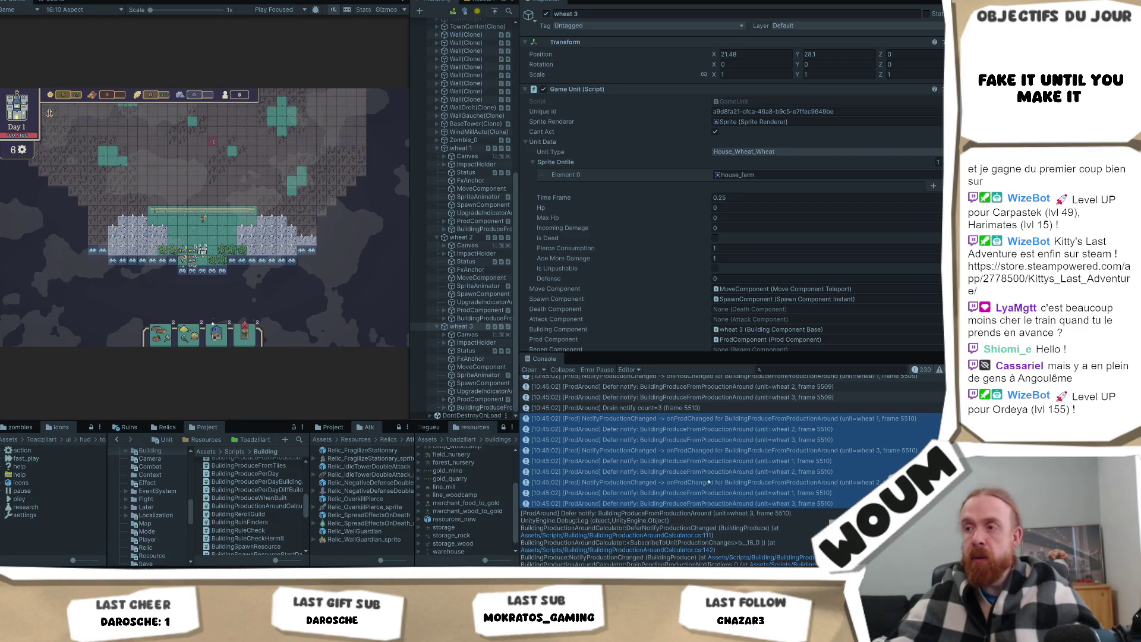
- Clear the Console and restart the playtest with Ctrl+P
left_click(689, 461)
left_click(529, 370)
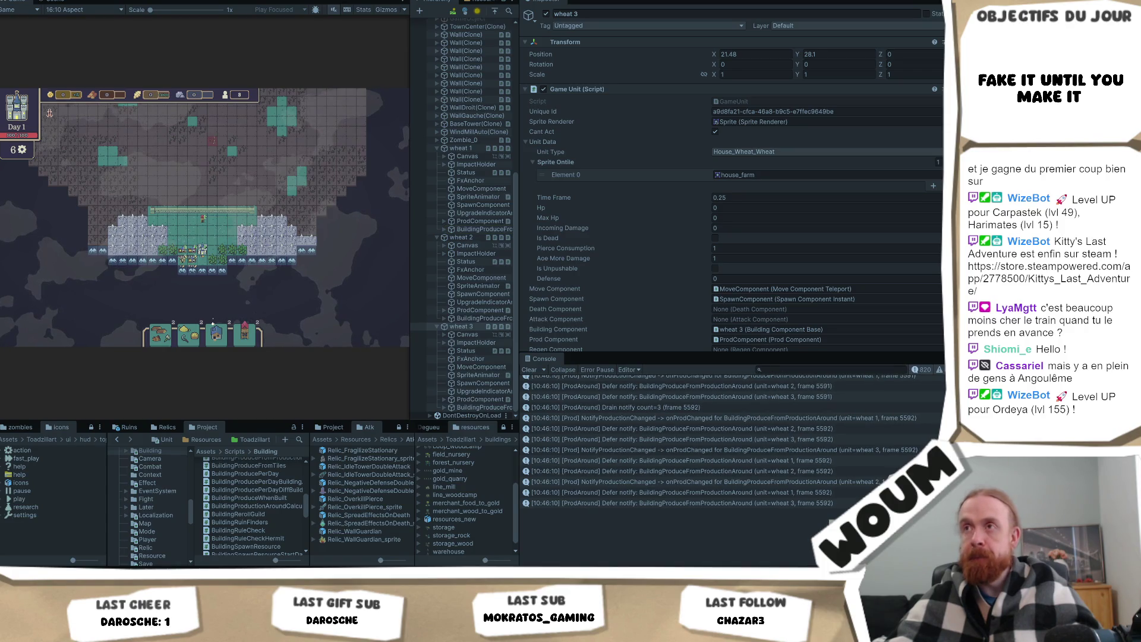
key("ctrl+p")
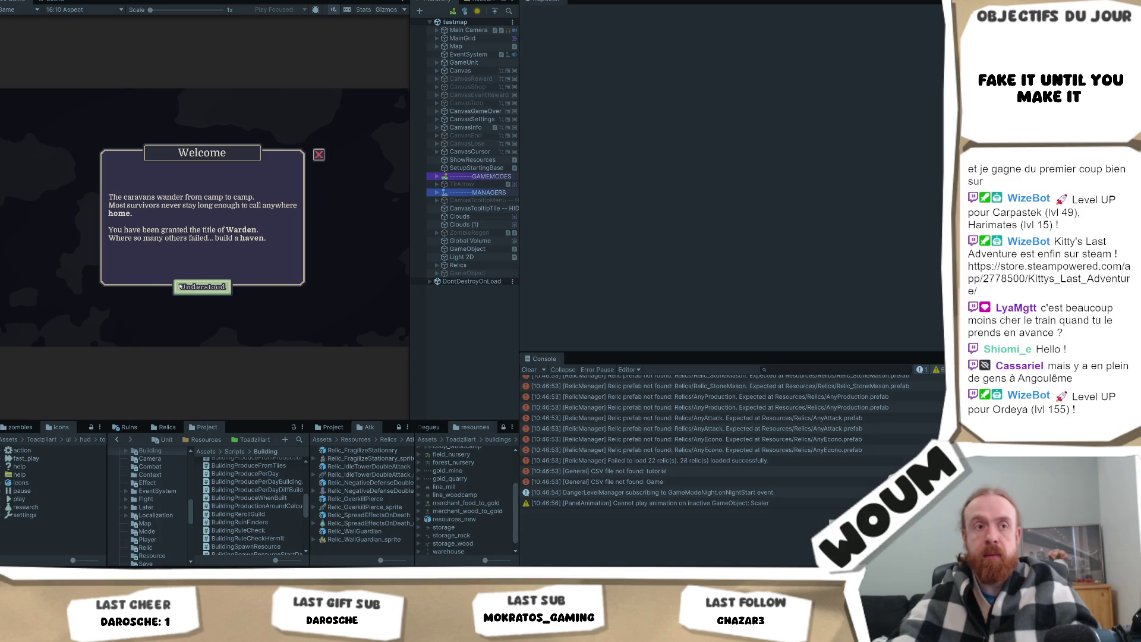
- Dismiss the welcome and tutorial messages, then place the town centre, a windmill and a wheat house
left_click(181, 286)
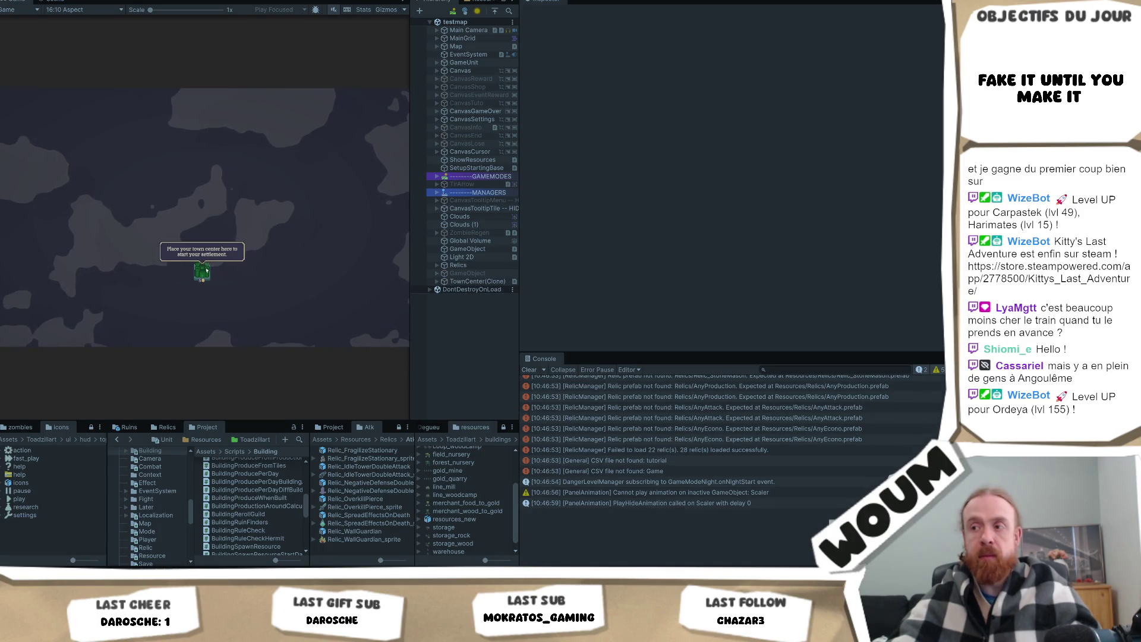
left_click(205, 268)
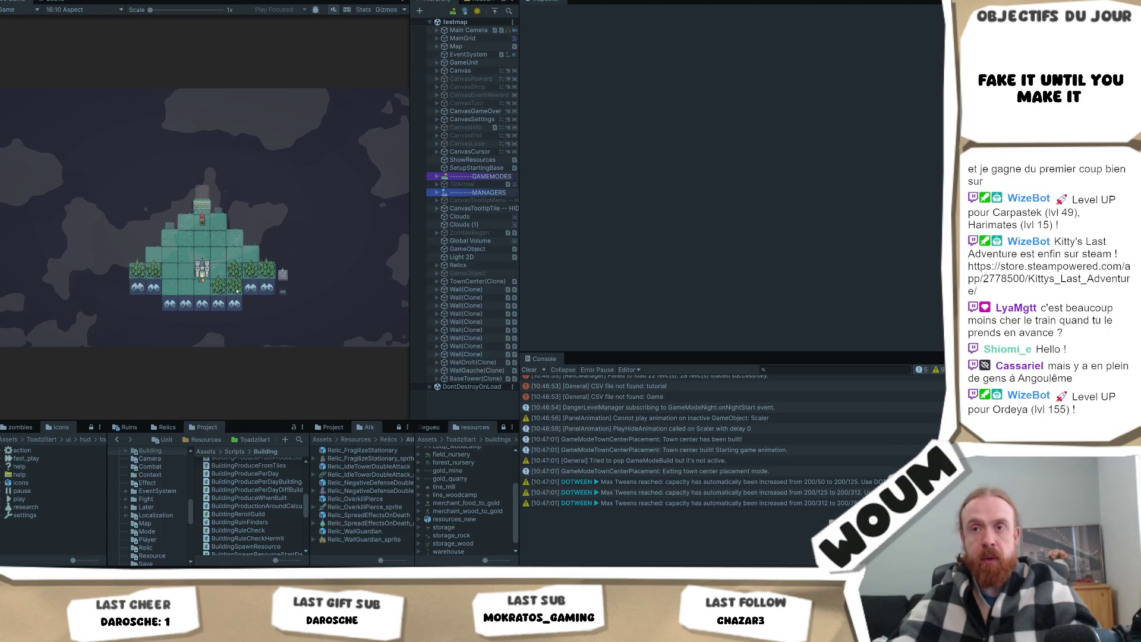
left_click(185, 286)
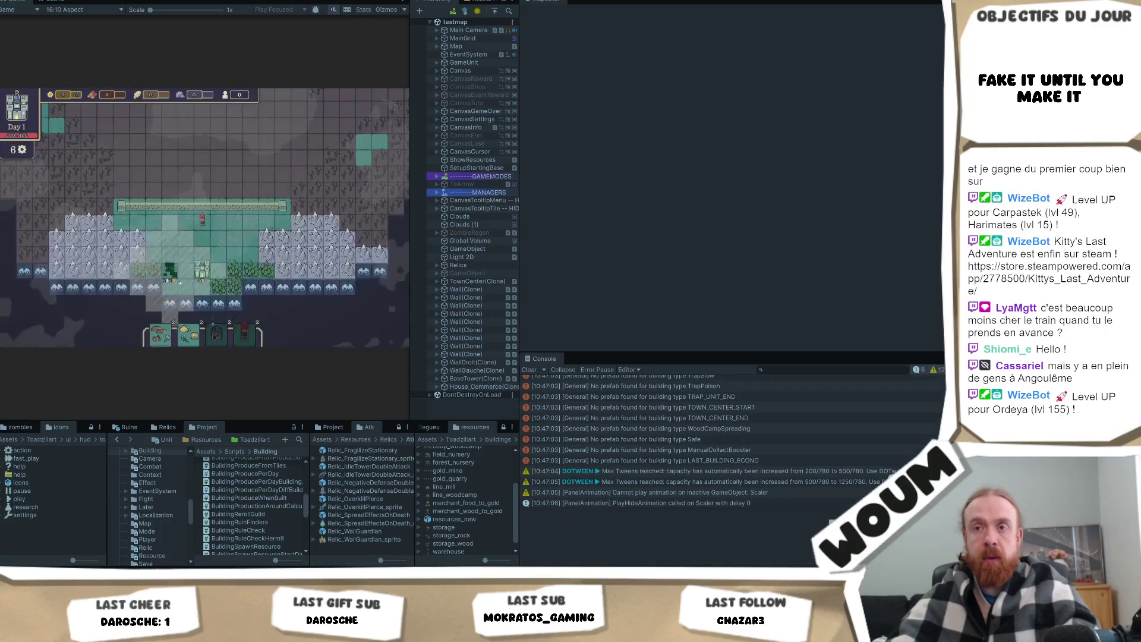
left_click(171, 289)
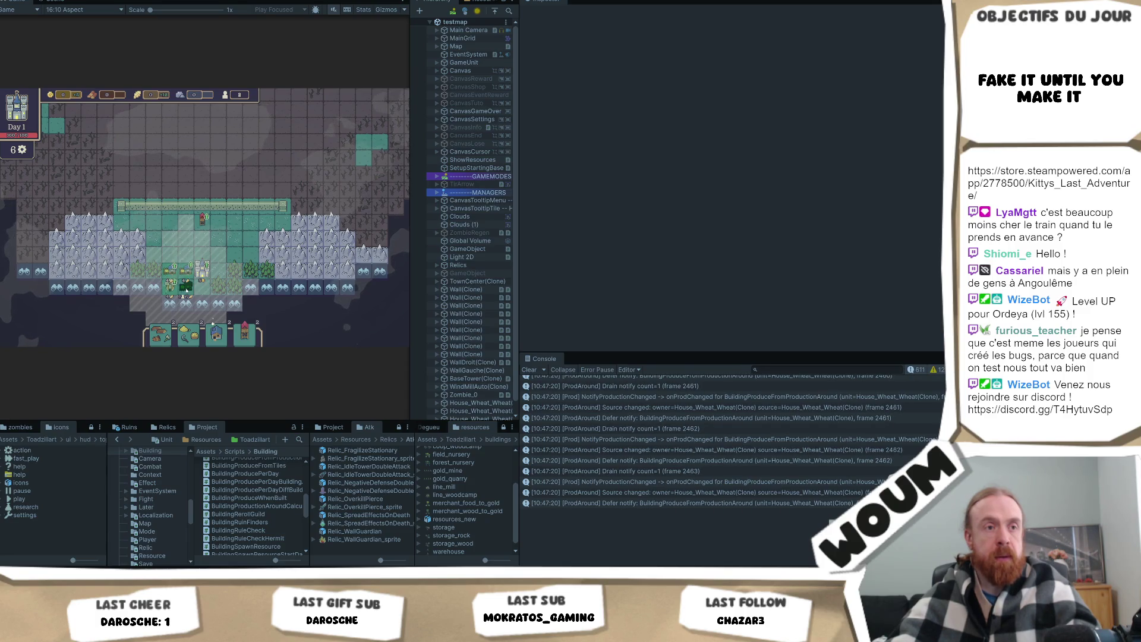
left_click(186, 290)
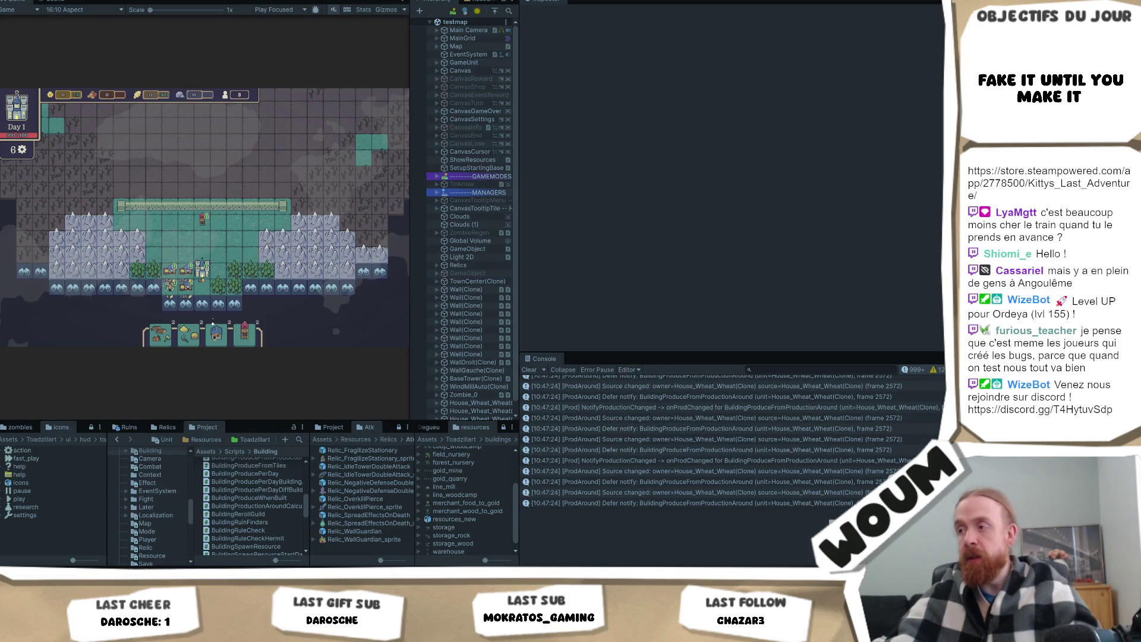
- Inspect the traces of the latest source-changed ProdAround log entries
left_click(654, 503)
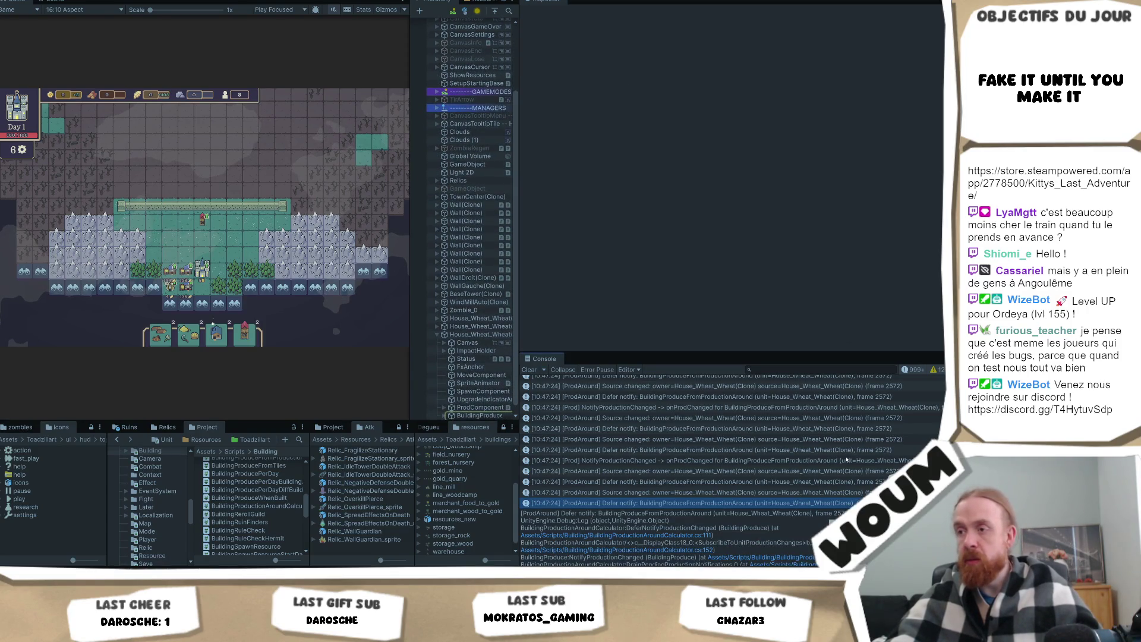
left_click(835, 387, "shift")
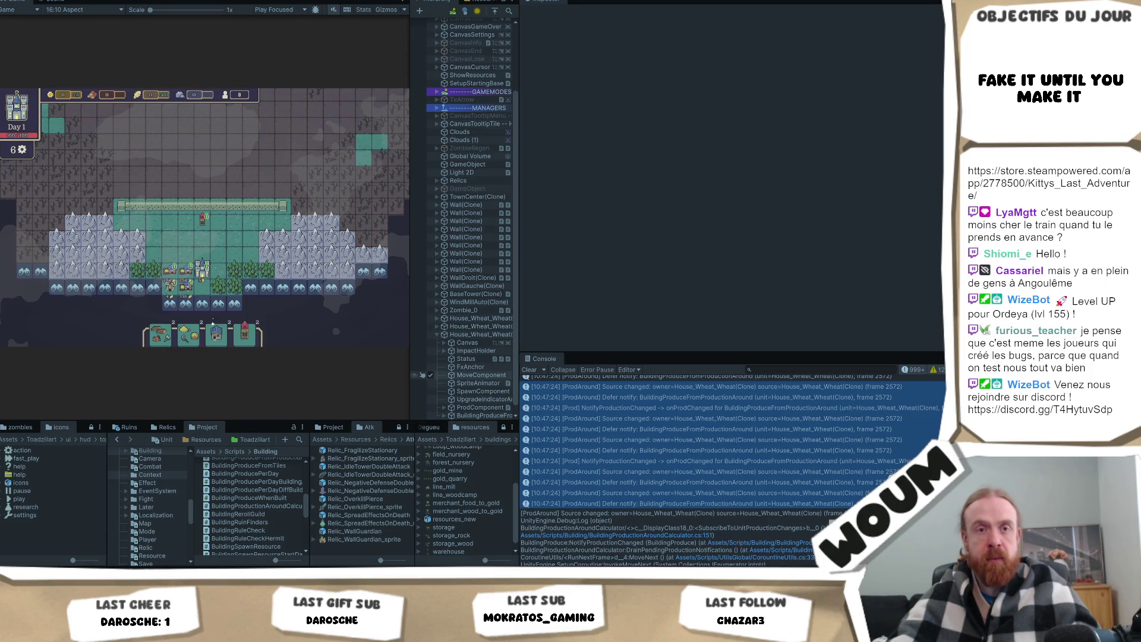
scroll(731, 440, "up", 10)
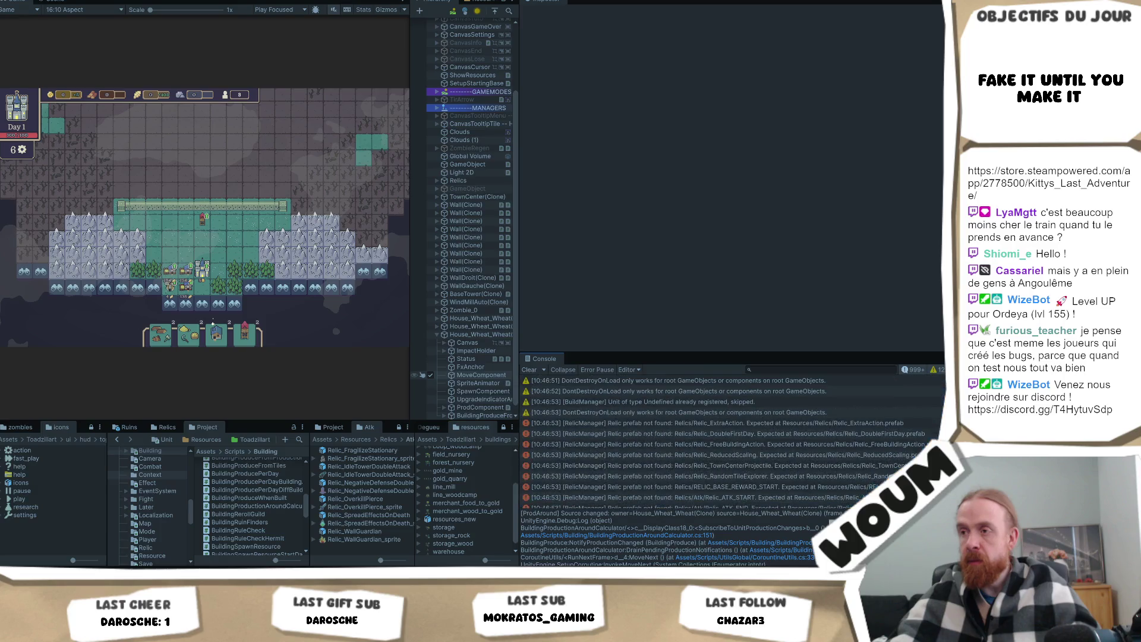
- Select the first 'Defer notify' Console entry to ping its object in the Hierarchy, then scroll the log
scroll(790, 431, "down", 10)
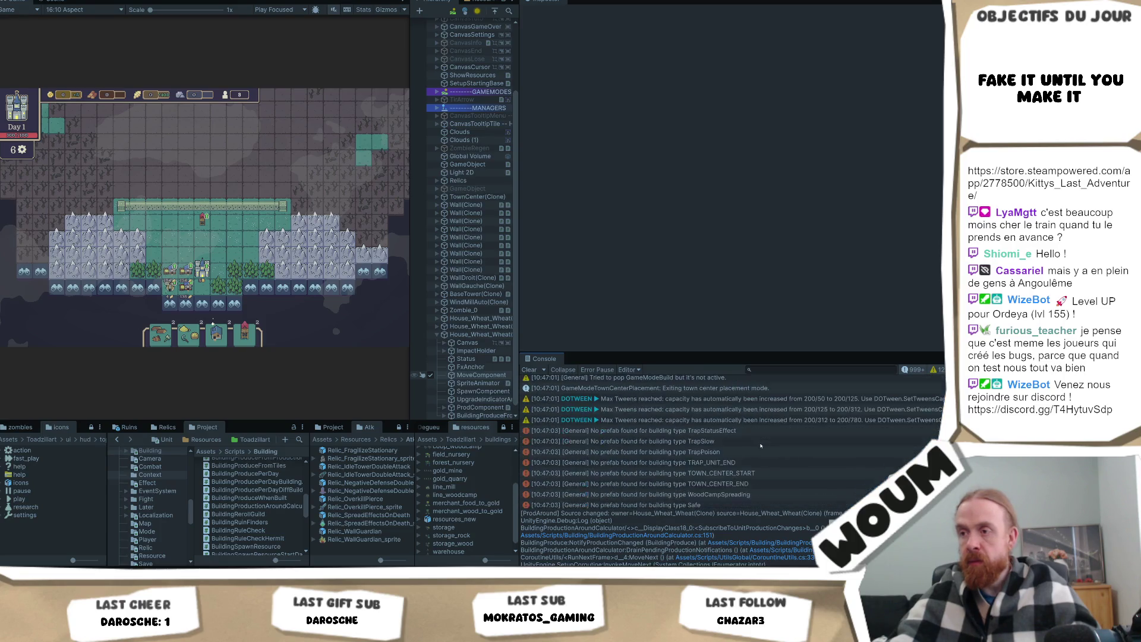
scroll(760, 446, "down", 2)
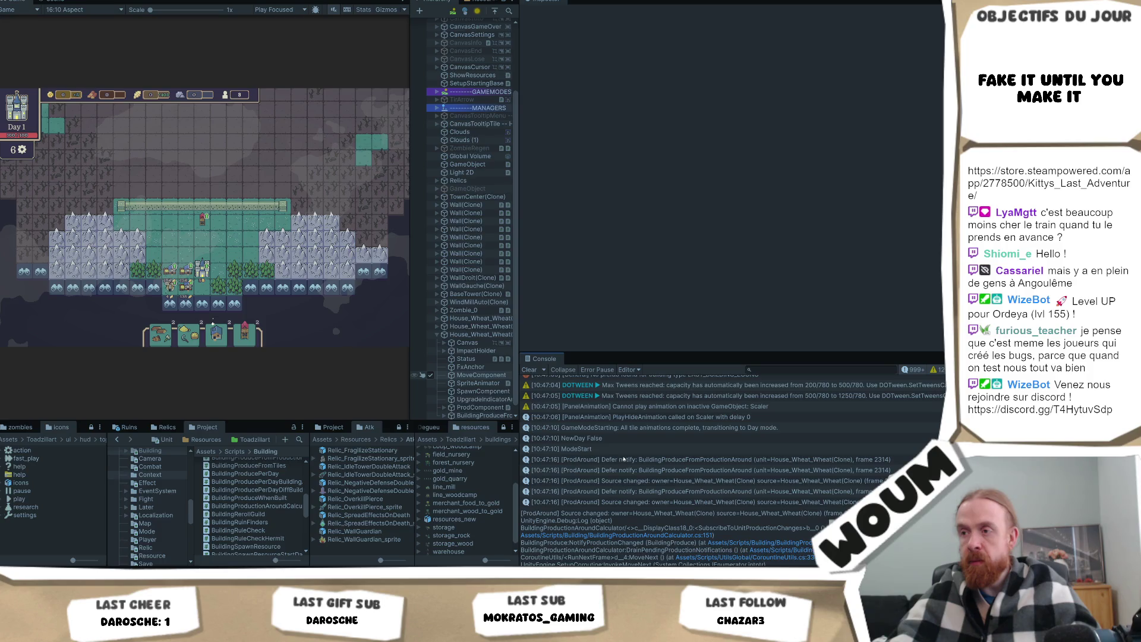
left_click(624, 460)
scroll(706, 486, "down", 2)
scroll(706, 486, "down", 4)
scroll(706, 486, "up", 6)
scroll(706, 486, "up", 2)
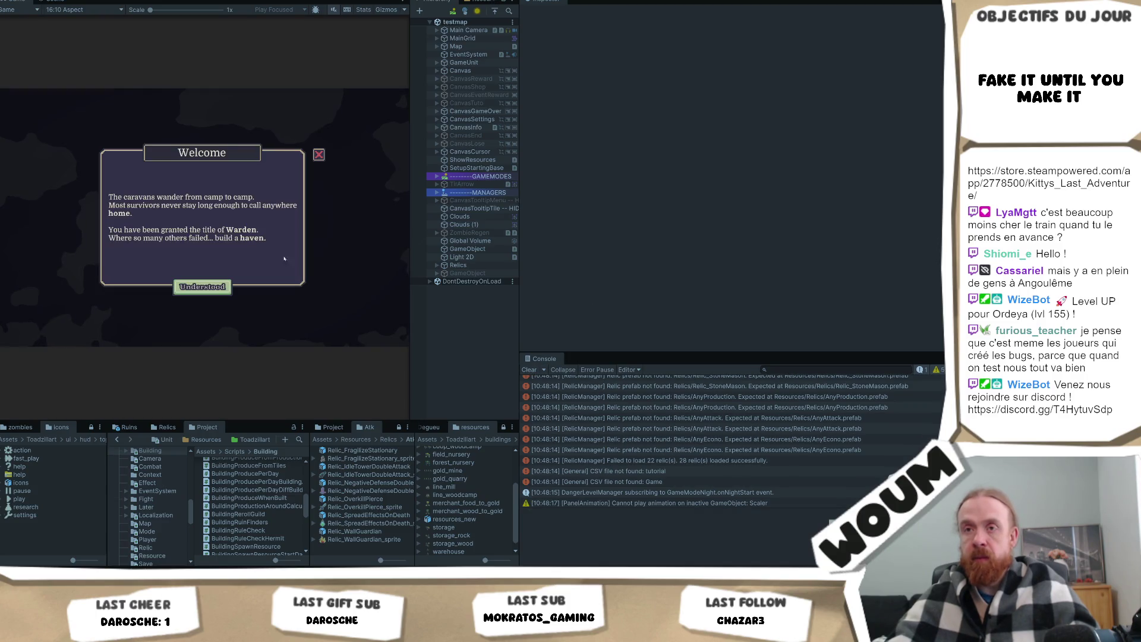
- Dismiss the Welcome message, place the town center at the suggested spot, and close the tutorial
left_click(204, 289)
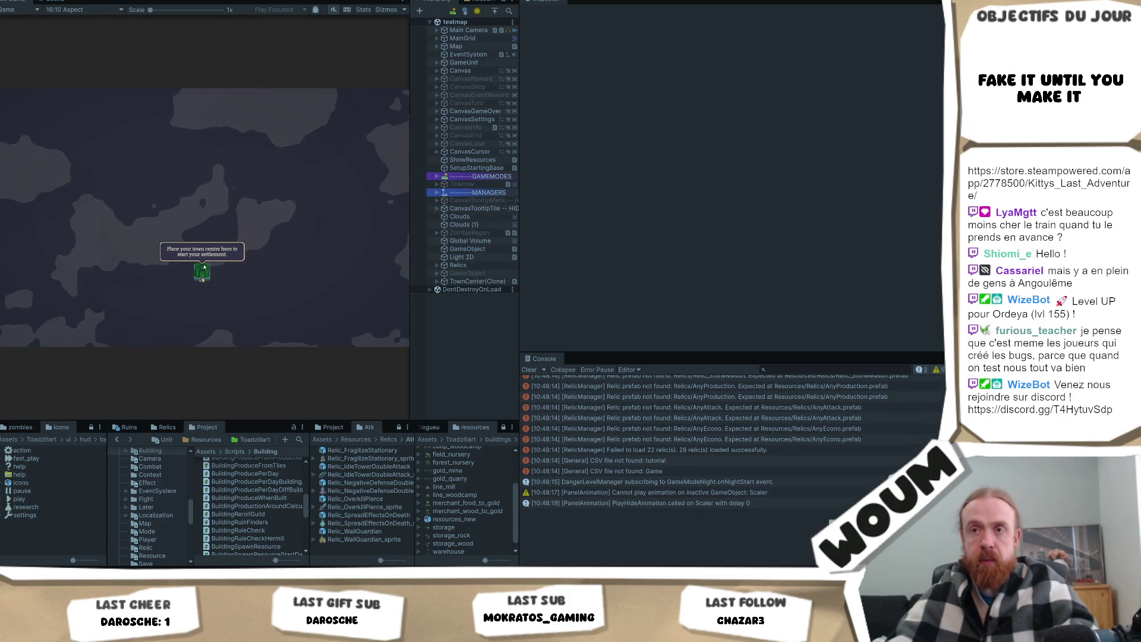
left_click(209, 271)
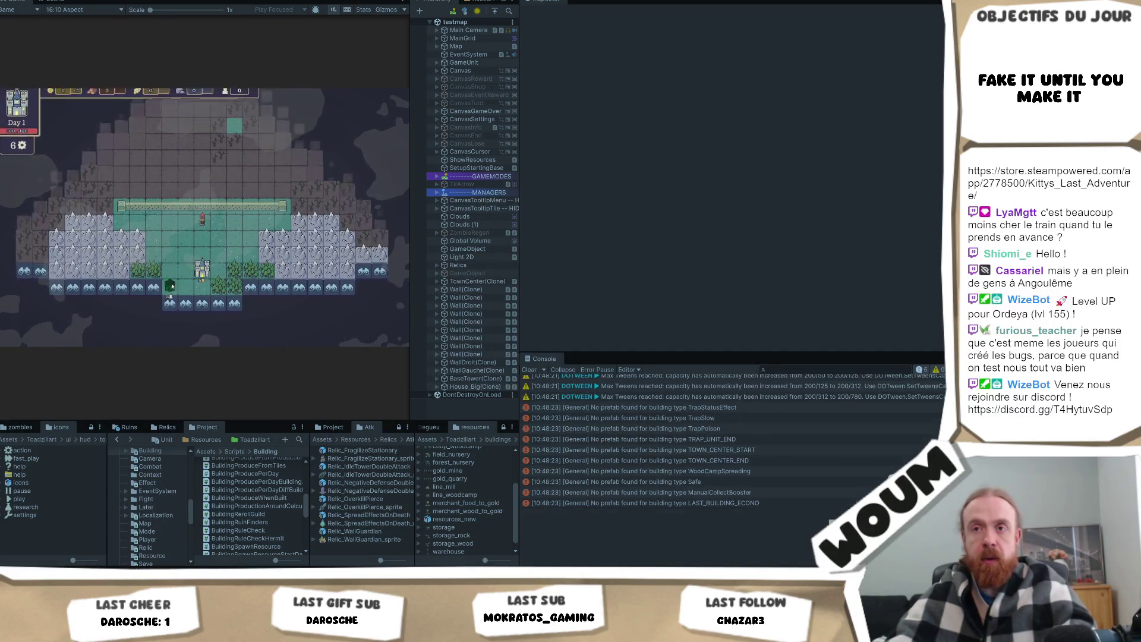
left_click(176, 288)
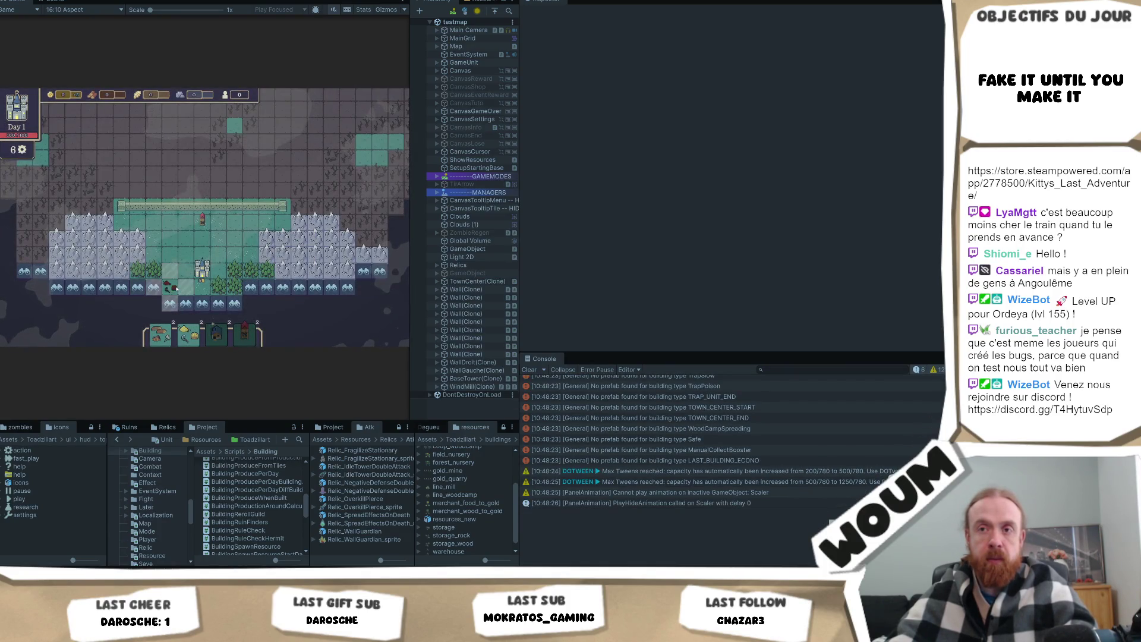
- Build a house and two wheat houses beside the town center
left_click(176, 274)
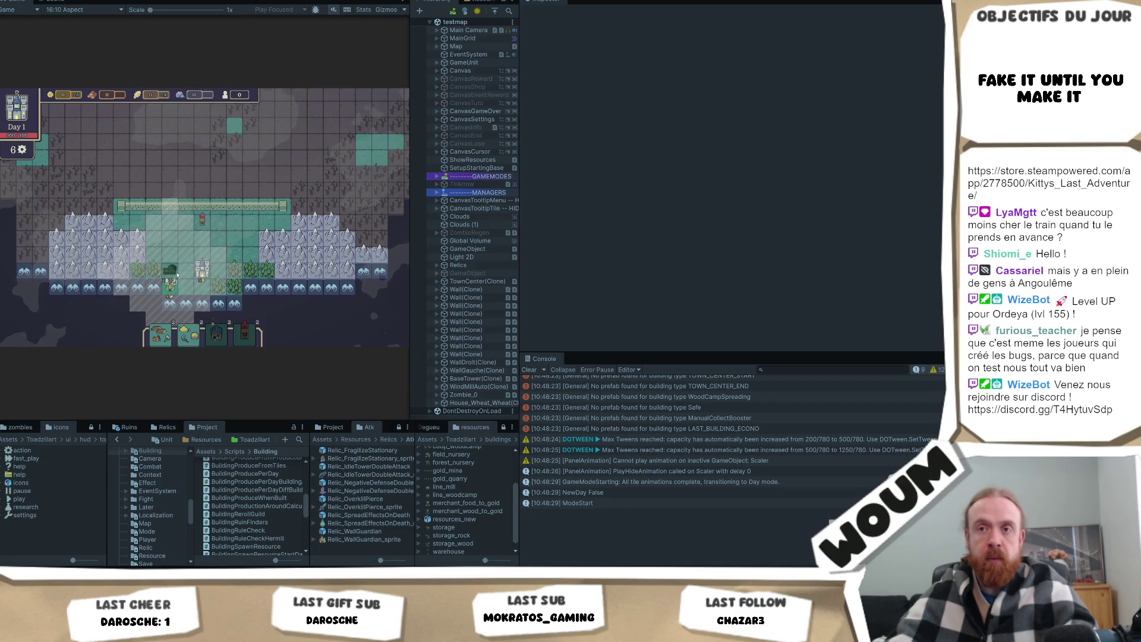
left_click(169, 271)
left_click(167, 272)
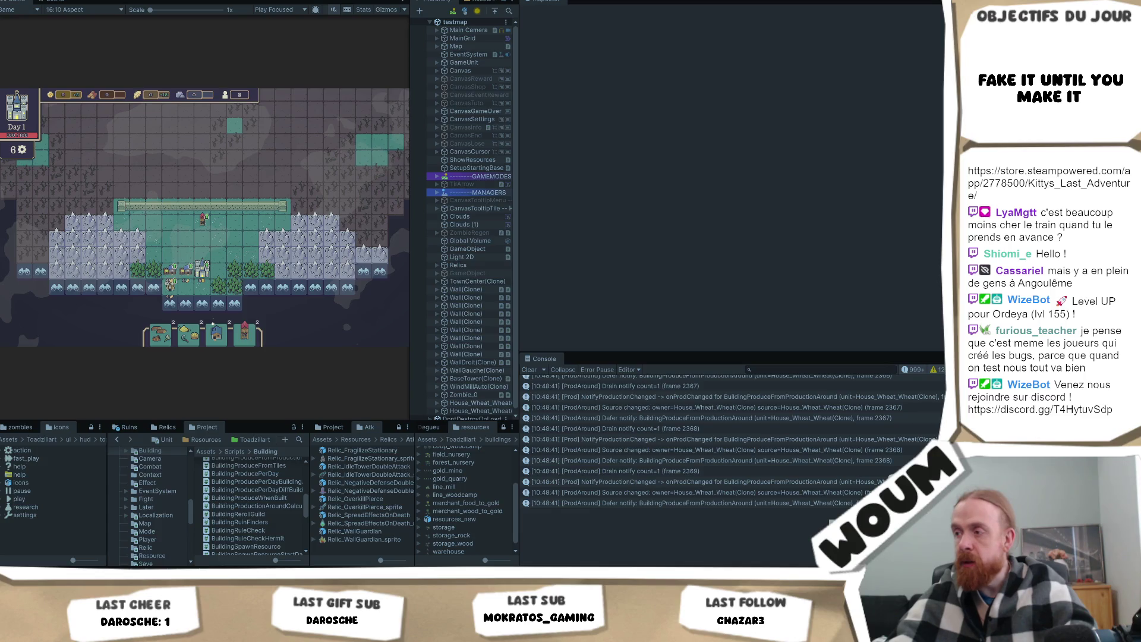
- Scroll the Console, then stop Play mode and re-enter it with Ctrl+P
scroll(731, 440, "up", 15)
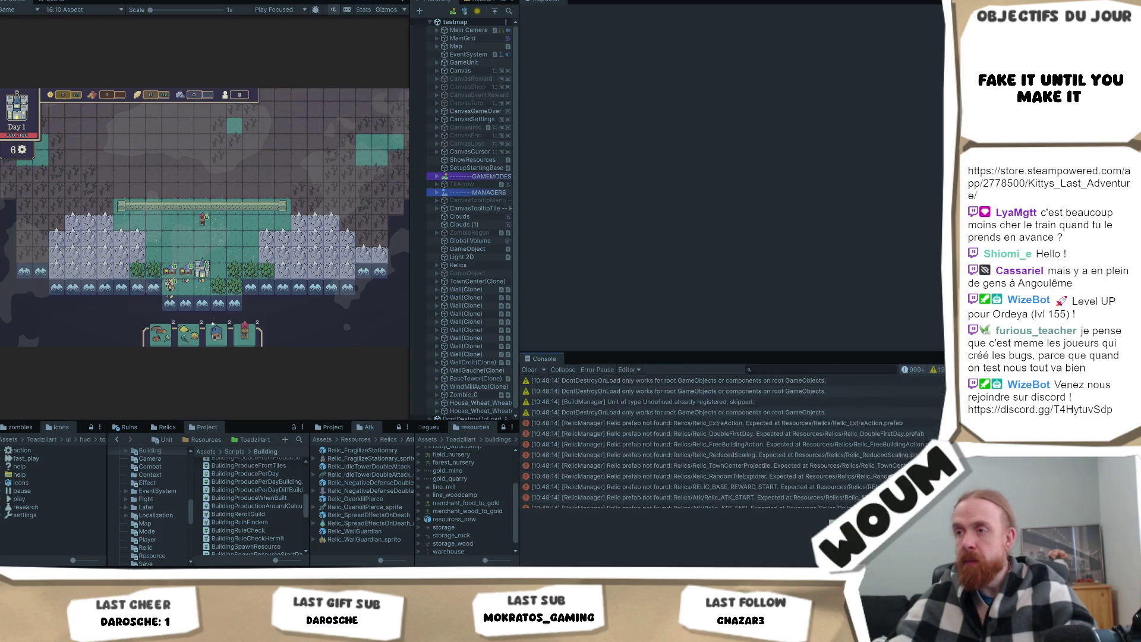
key("ctrl+p")
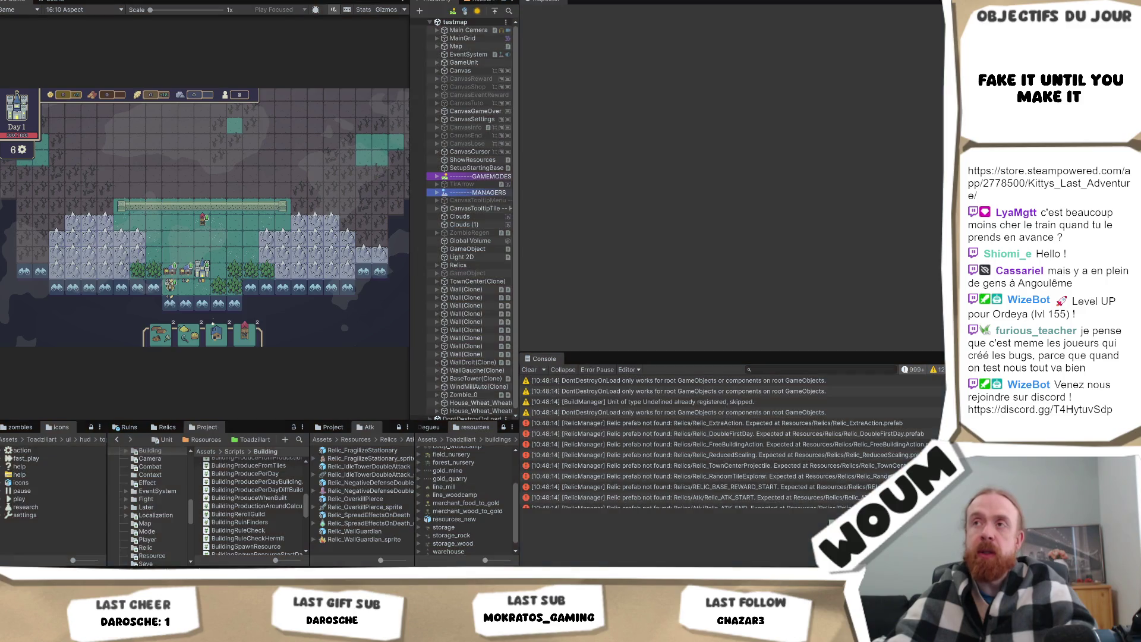
key("ctrl+p")
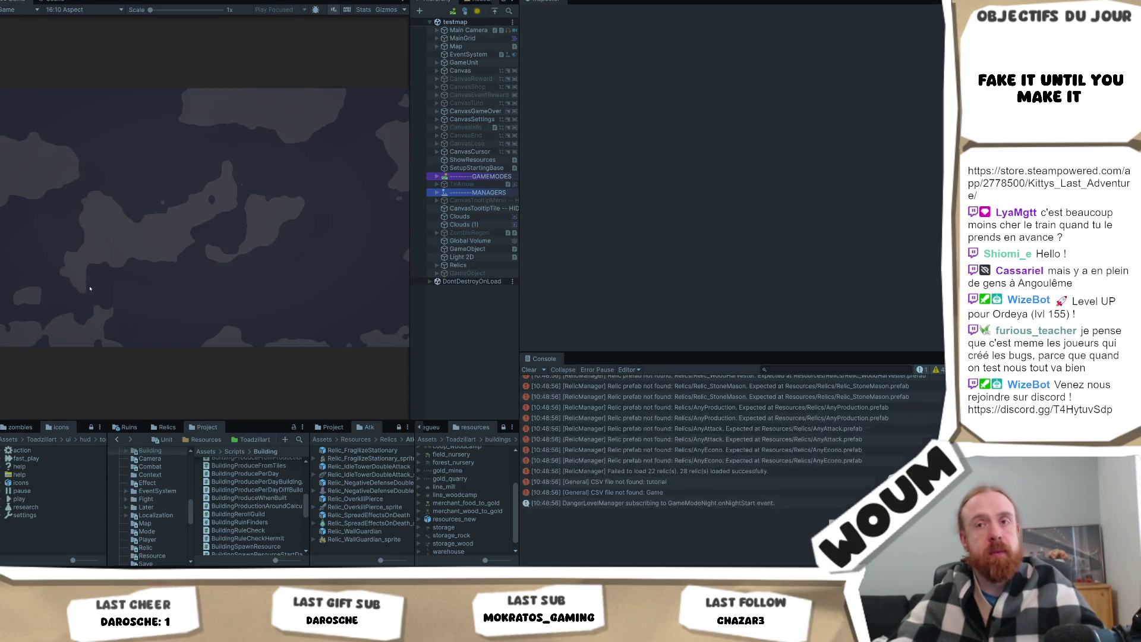
- Clear the Console, dismiss Welcome, place the town center, and clear the Console again
left_click(529, 370)
left_click(202, 286)
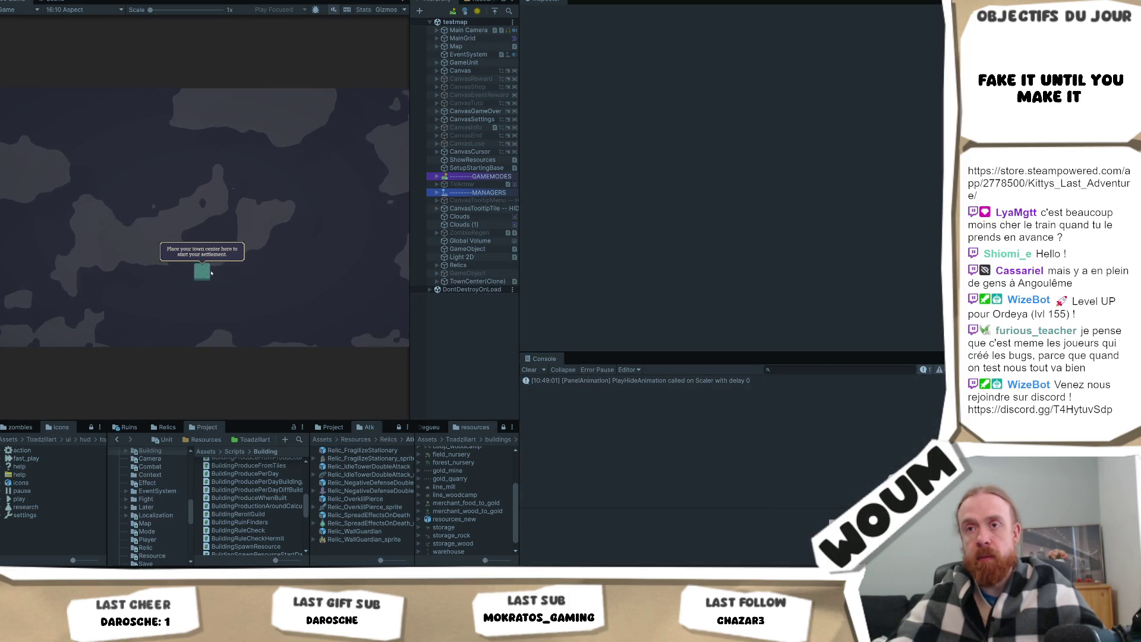
left_click(211, 273)
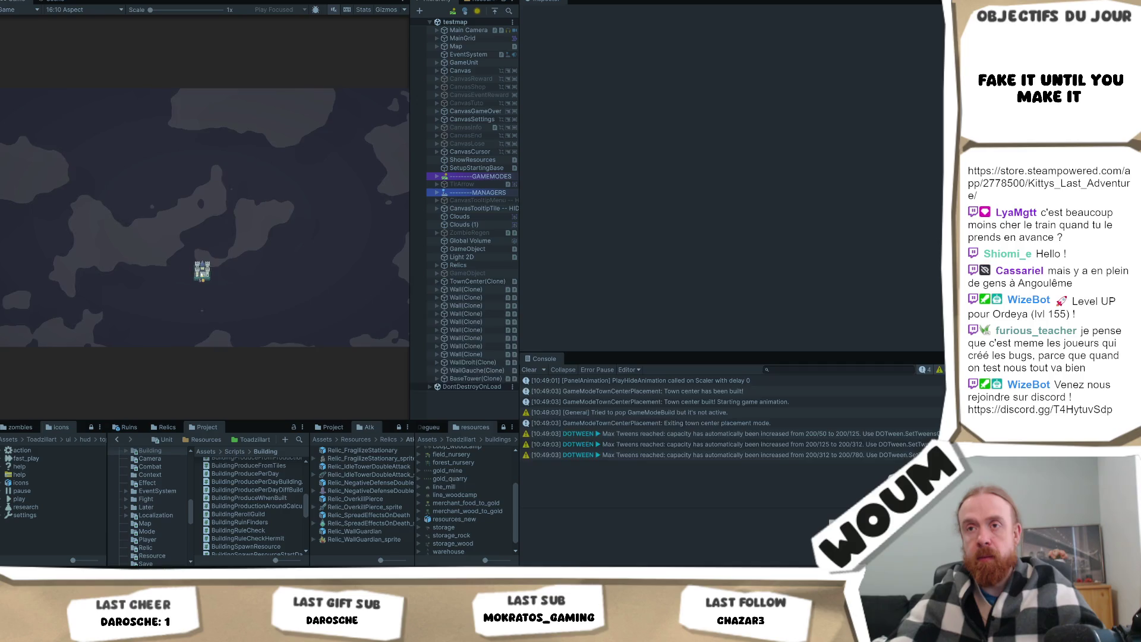
left_click(529, 370)
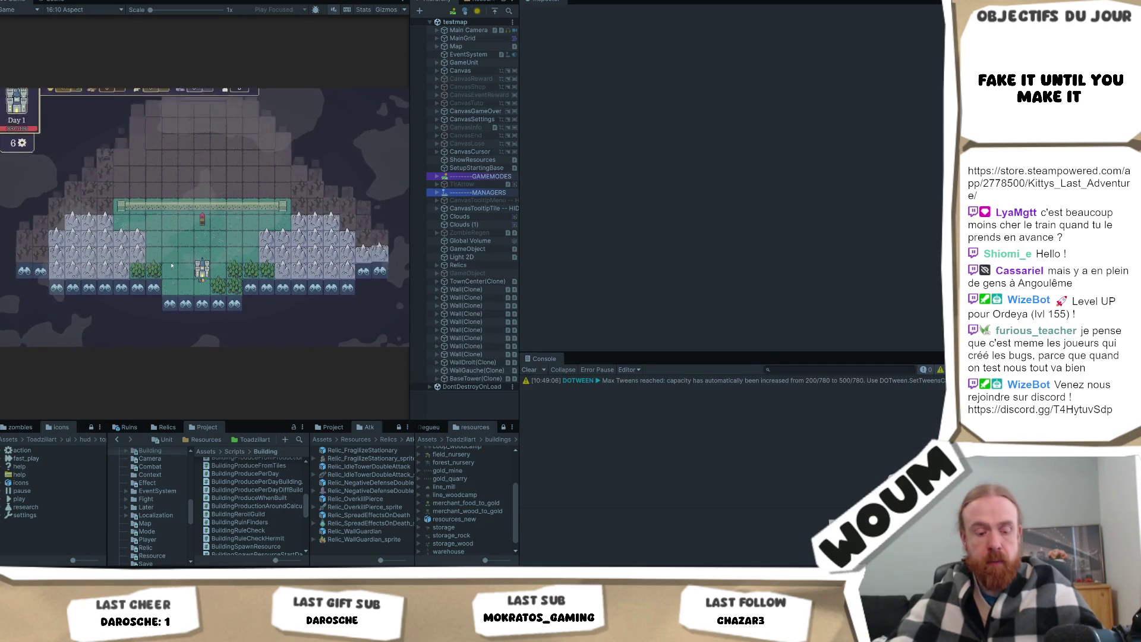
- Close the tutorial, place a windmill, clear the Console, and place a wheat house at tile (21, 30)
left_click(189, 287)
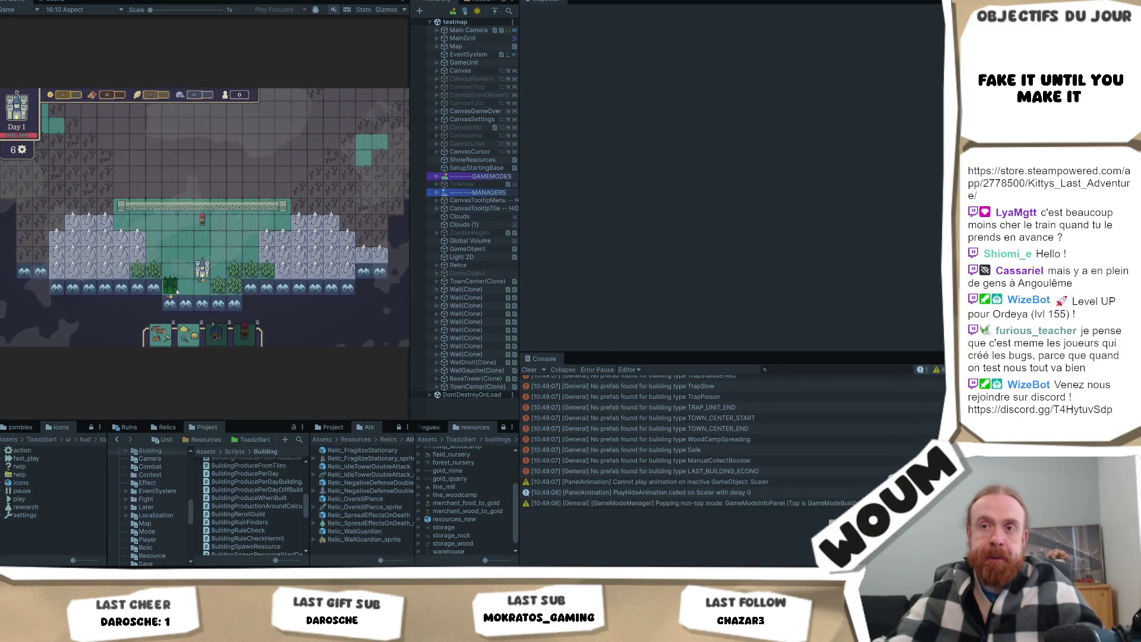
left_click(177, 291)
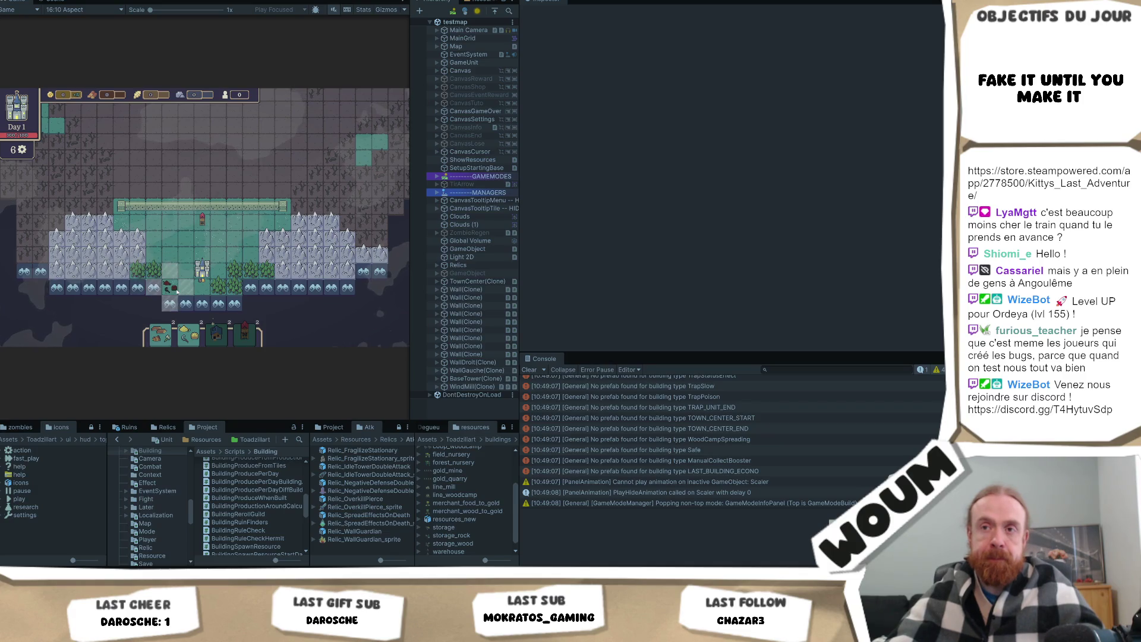
left_click(529, 369)
left_click(180, 274)
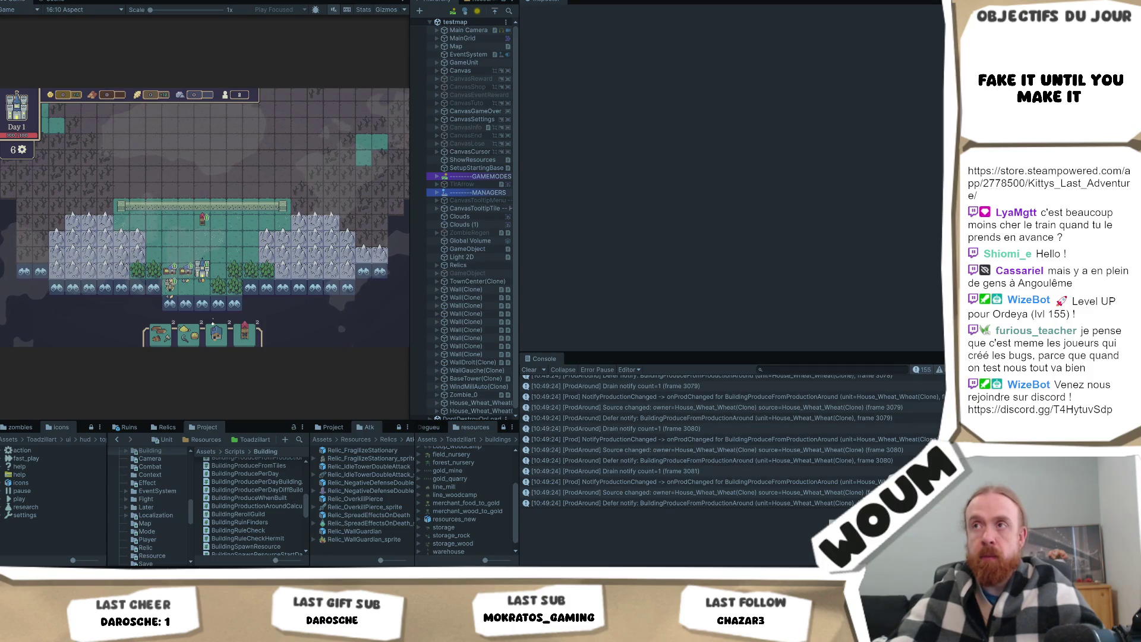
- Select the Console logs from the frame 3044 Defer notify through the frame 3046 Drain notify
scroll(754, 442, "up", 15)
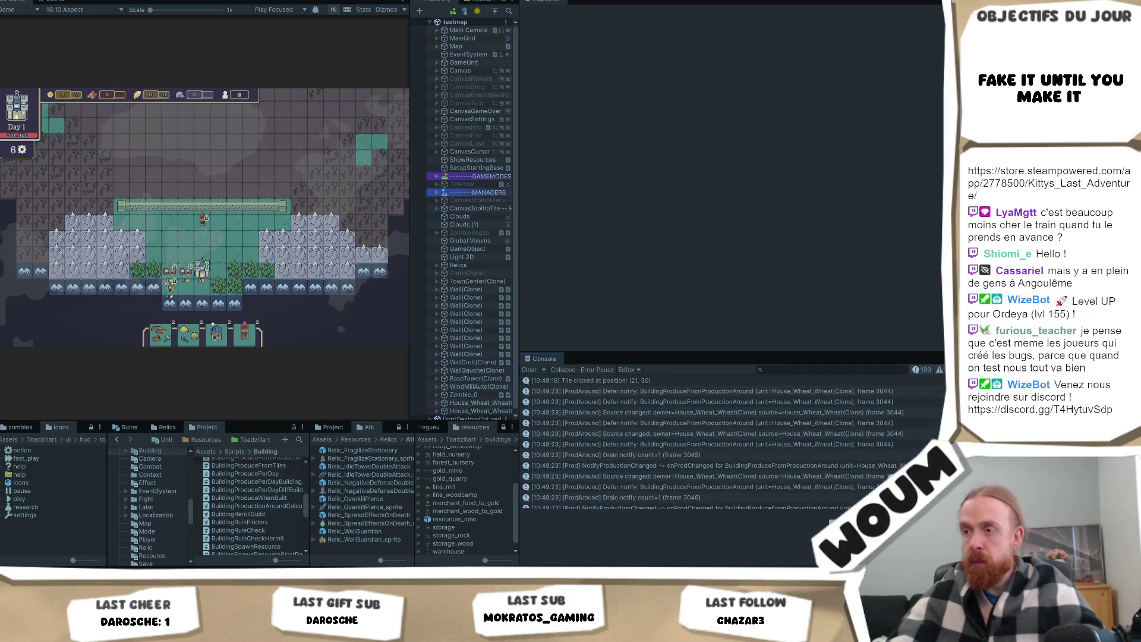
left_click(659, 391)
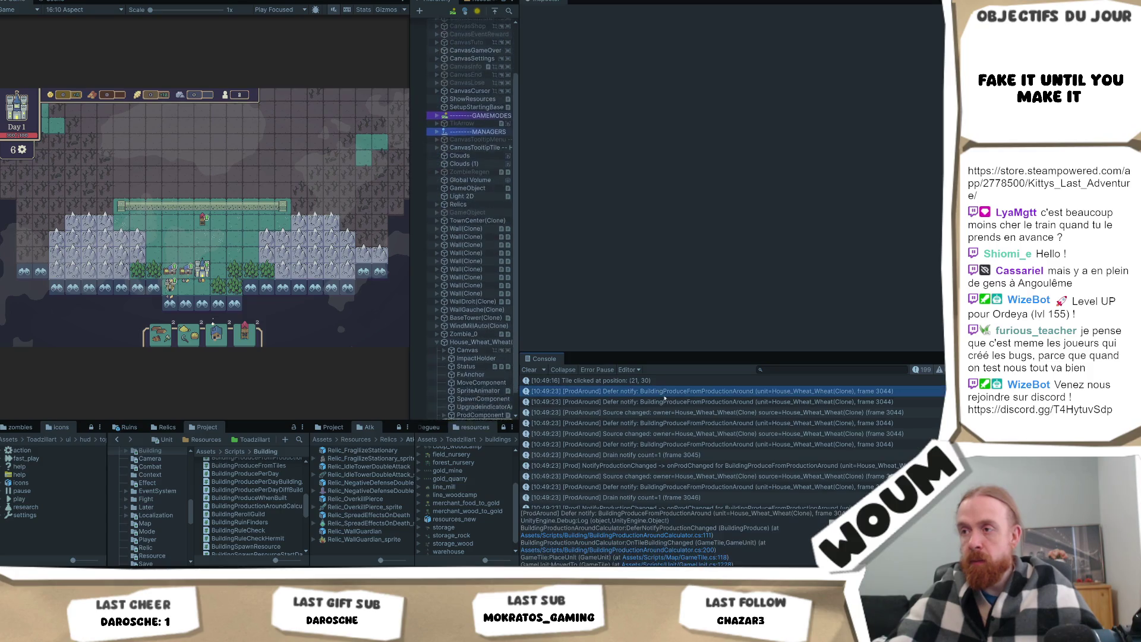
left_click(688, 471, "shift")
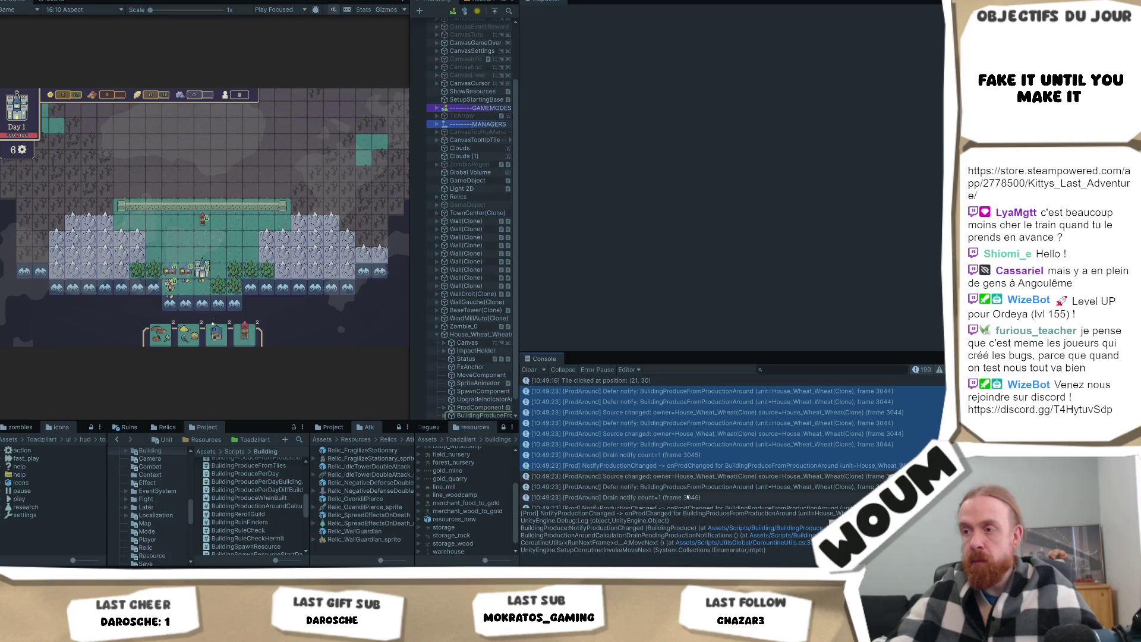
left_click(713, 497, "shift")
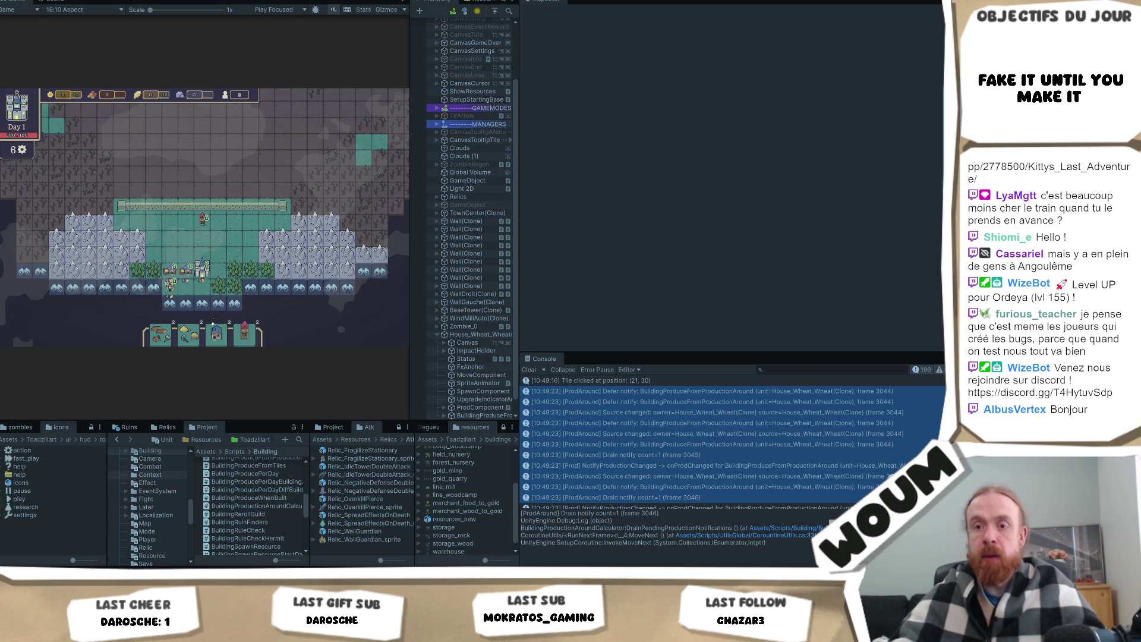
left_click(118, 539)
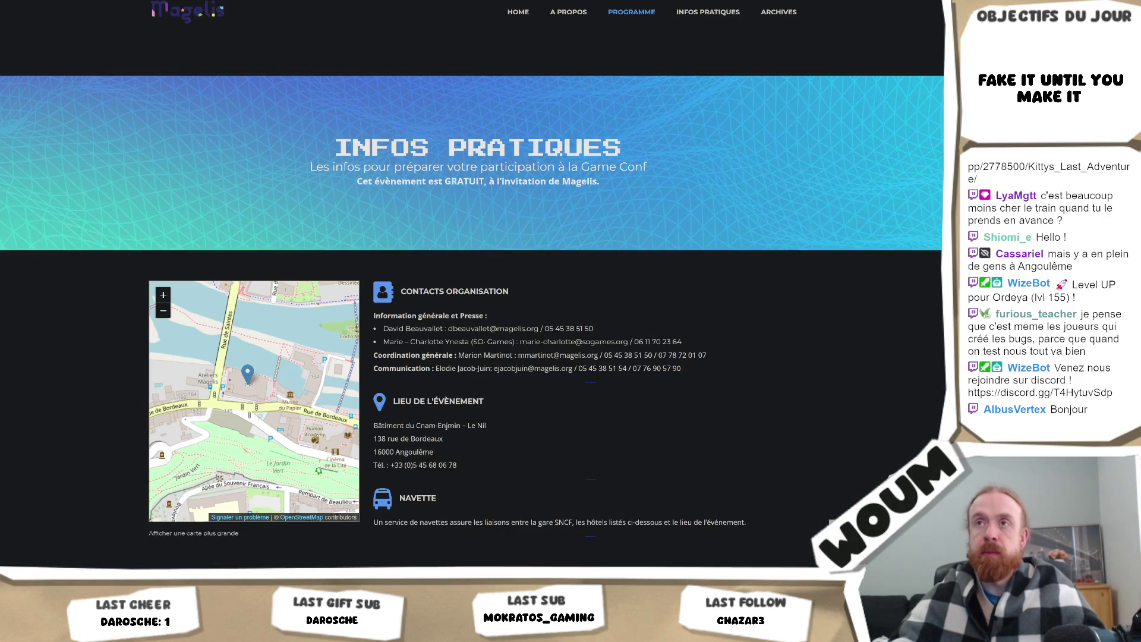
key("alt+Tab")
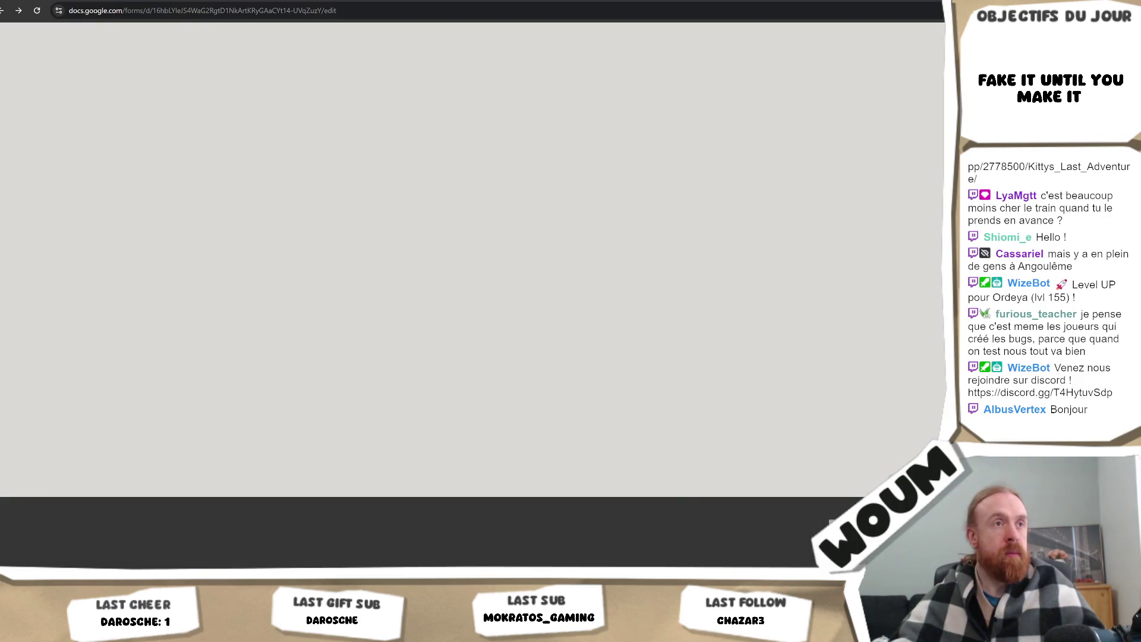
key("alt+Tab")
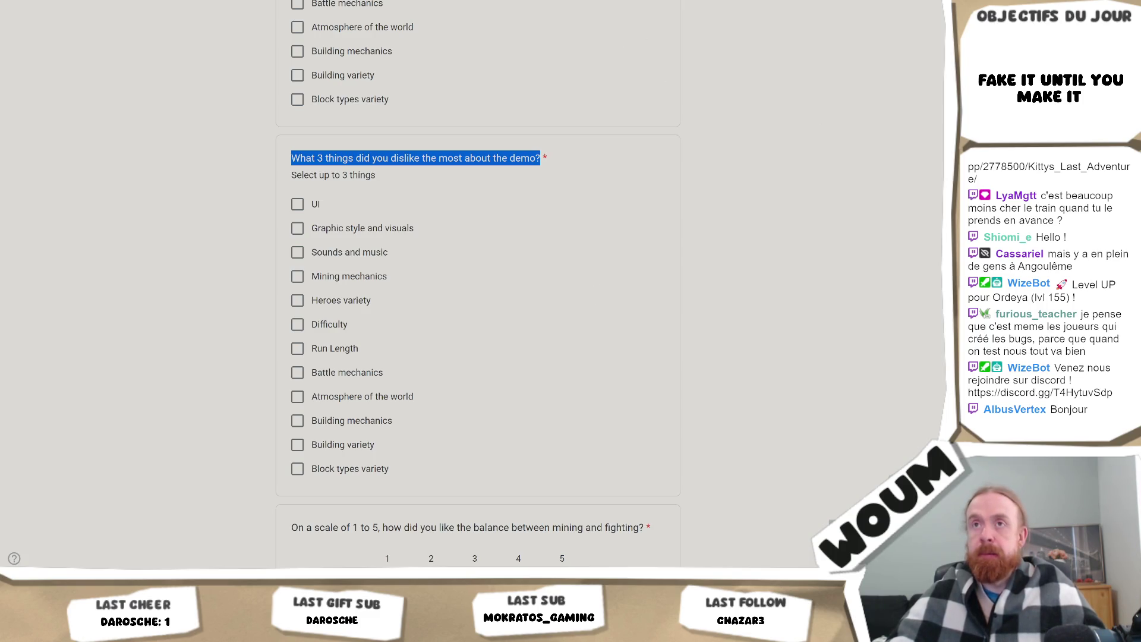
key("alt+Tab")
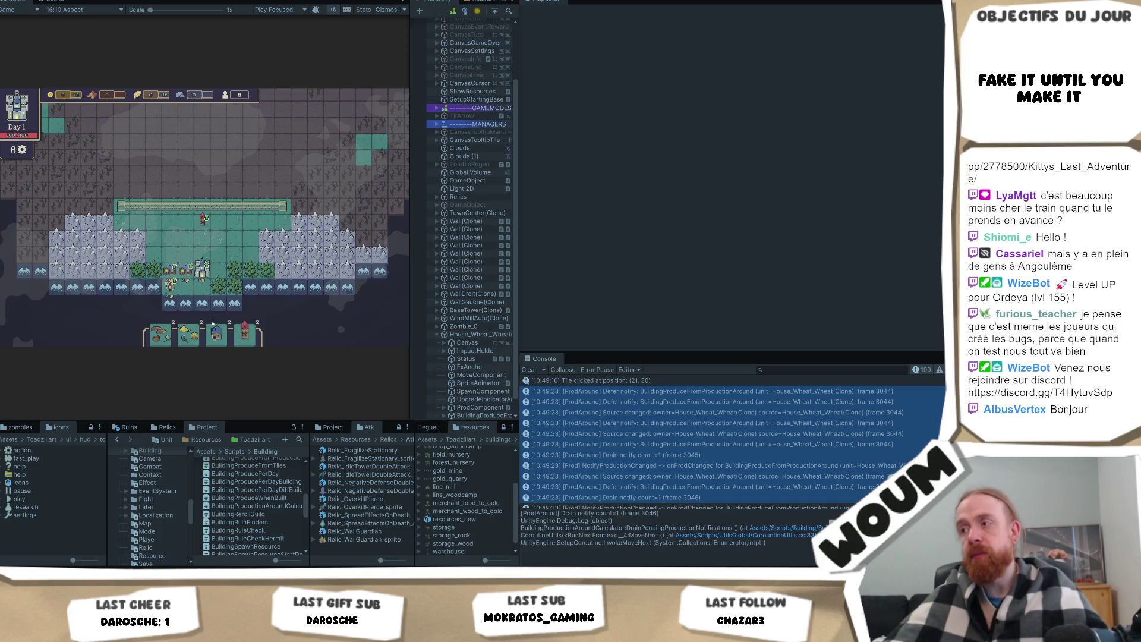
- Show the frame 3044 Defer notify stack trace running from GameTile.PlaceUnit through OnTileBuildingChanged
left_click(733, 396)
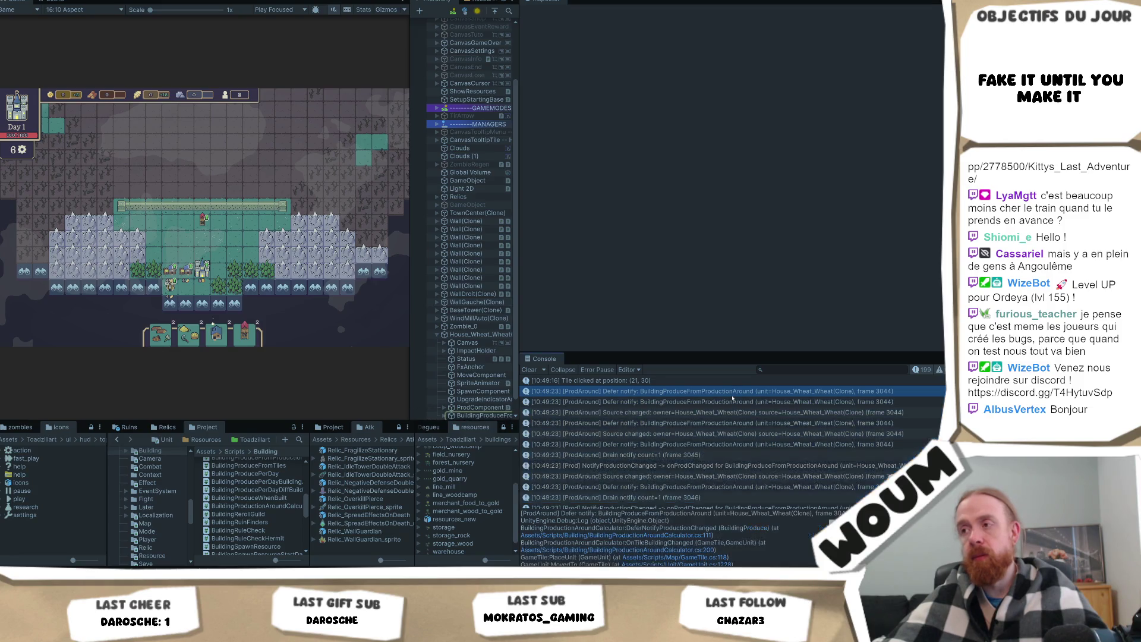